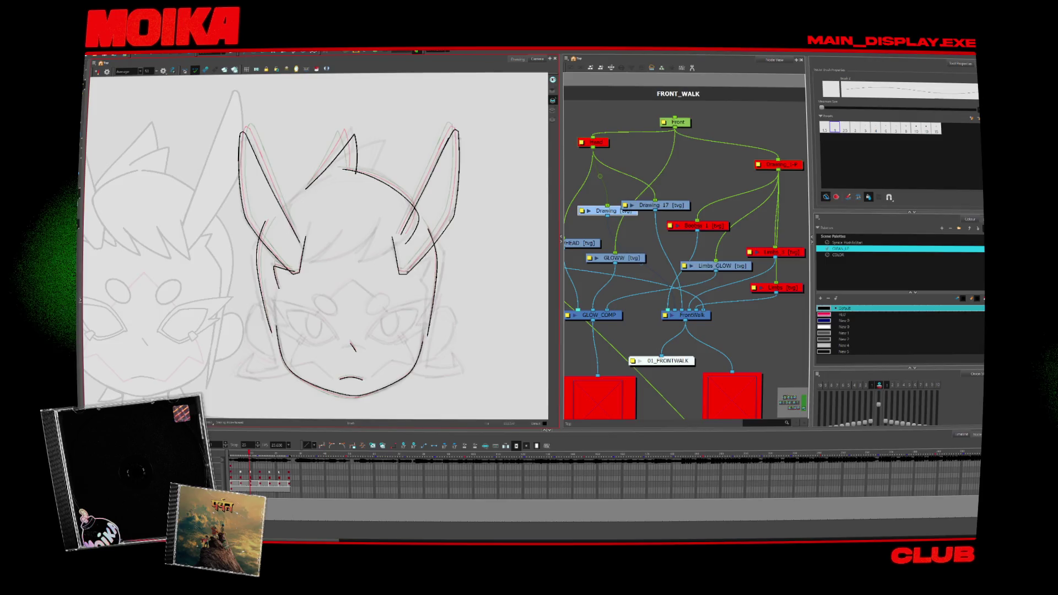
- Flip back and forth between neighbouring drawings to compare the head poses
key("period")
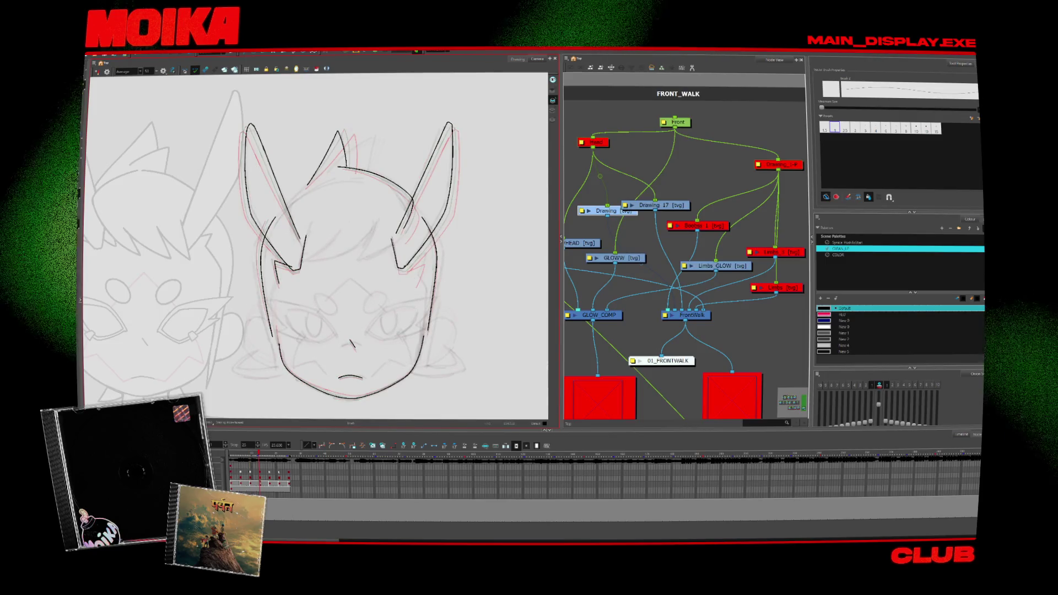
key("period")
key("period")
key("period")
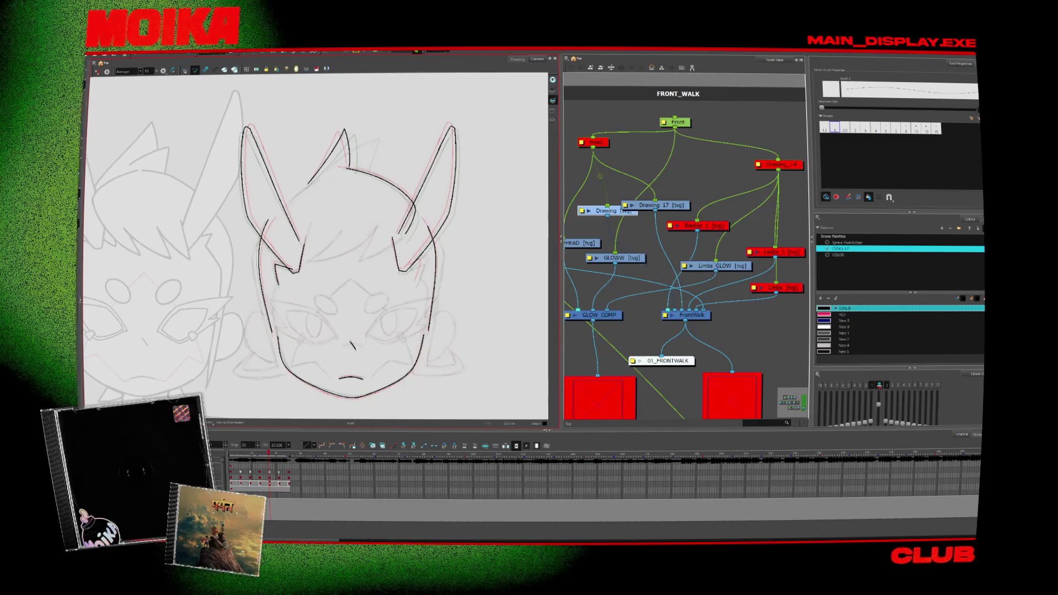
key("comma")
key("comma")
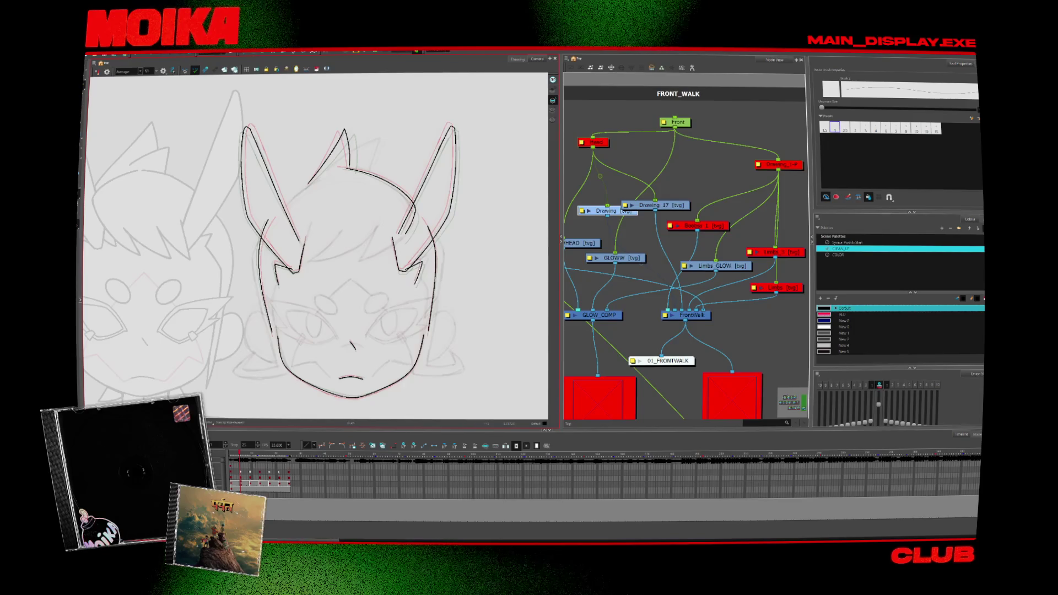
key("period")
key("comma")
key("period")
key("comma")
key("period")
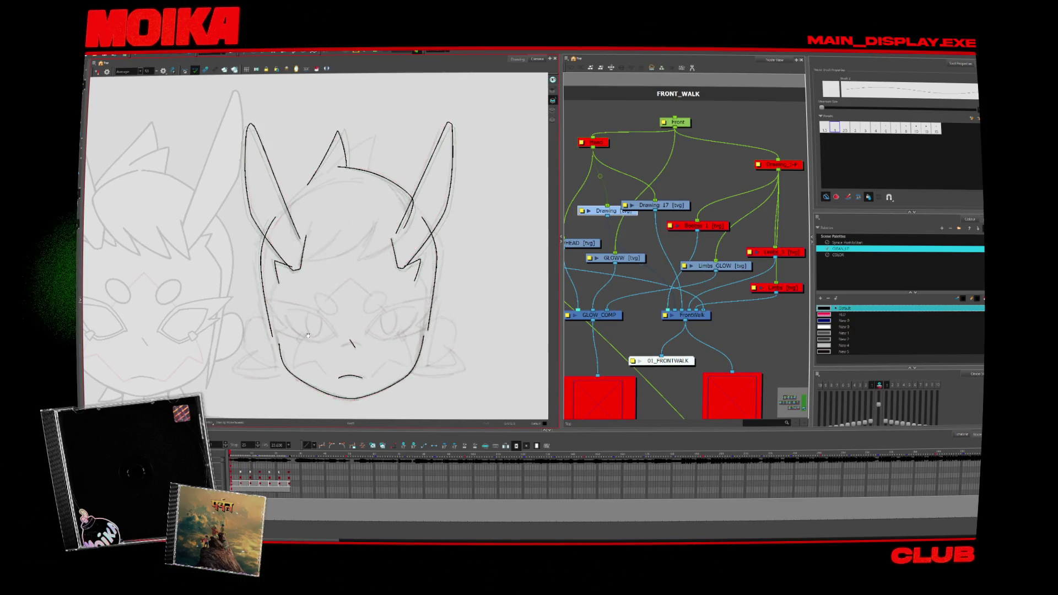
- Draw a long stroke down the face's left side plus a short cheek stroke, then zoom on the chin
left_click_drag(296, 337, 345, 241)
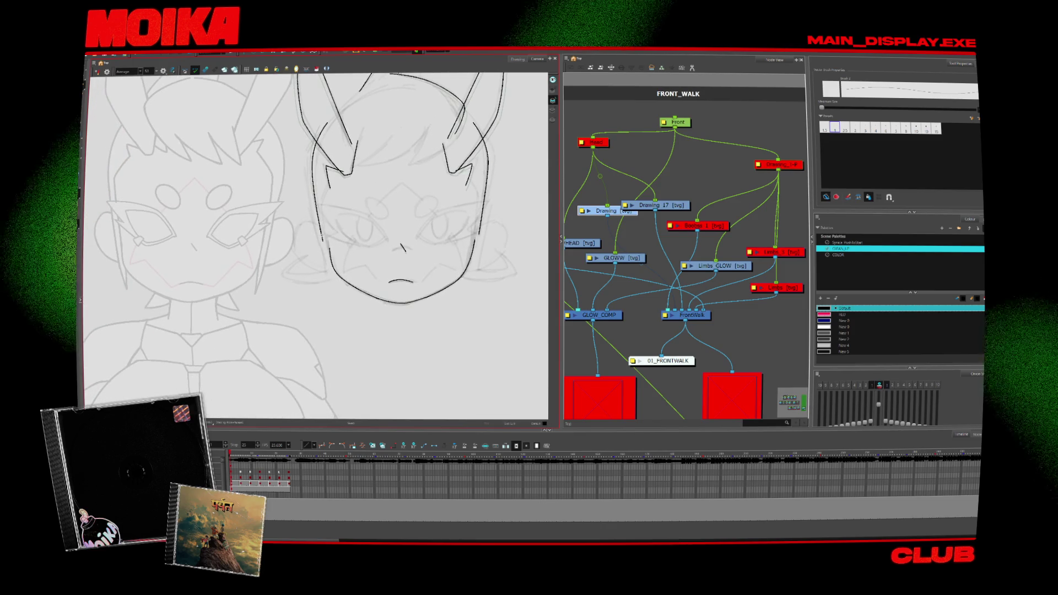
left_click_drag(318, 203, 338, 321)
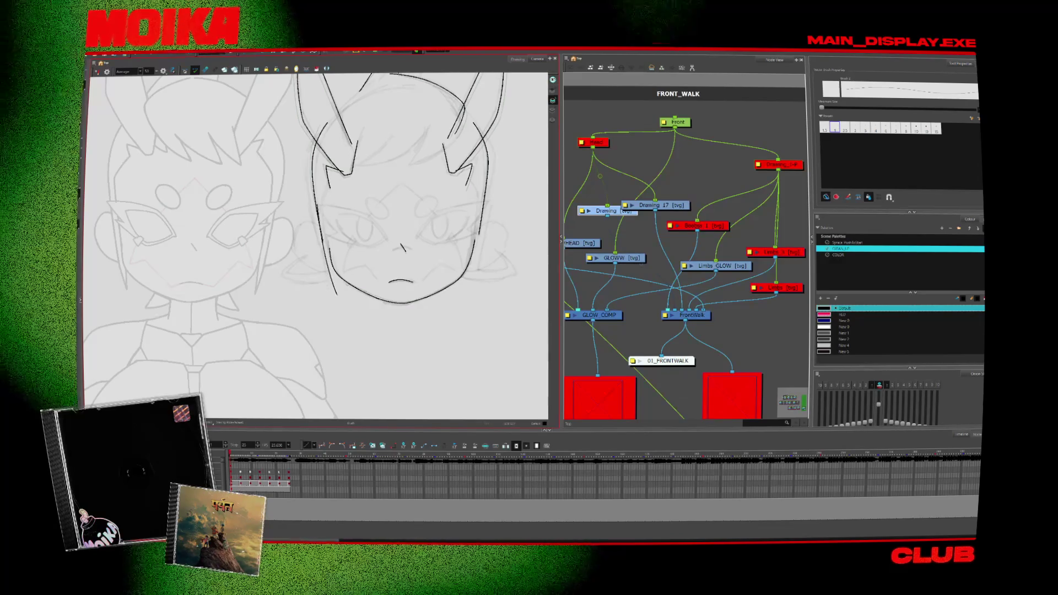
key(".")
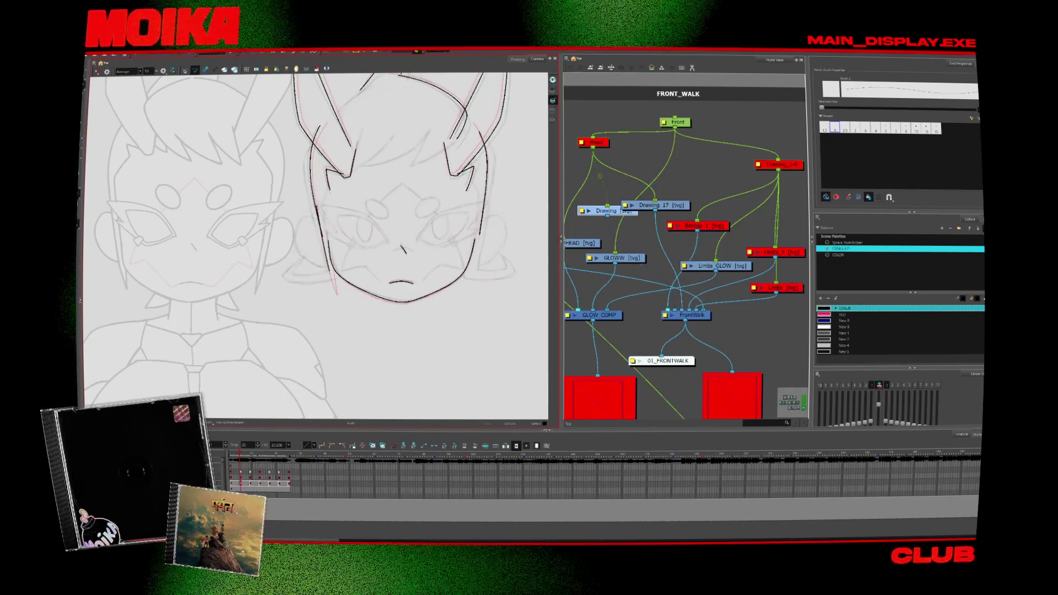
left_click_drag(333, 255, 336, 292)
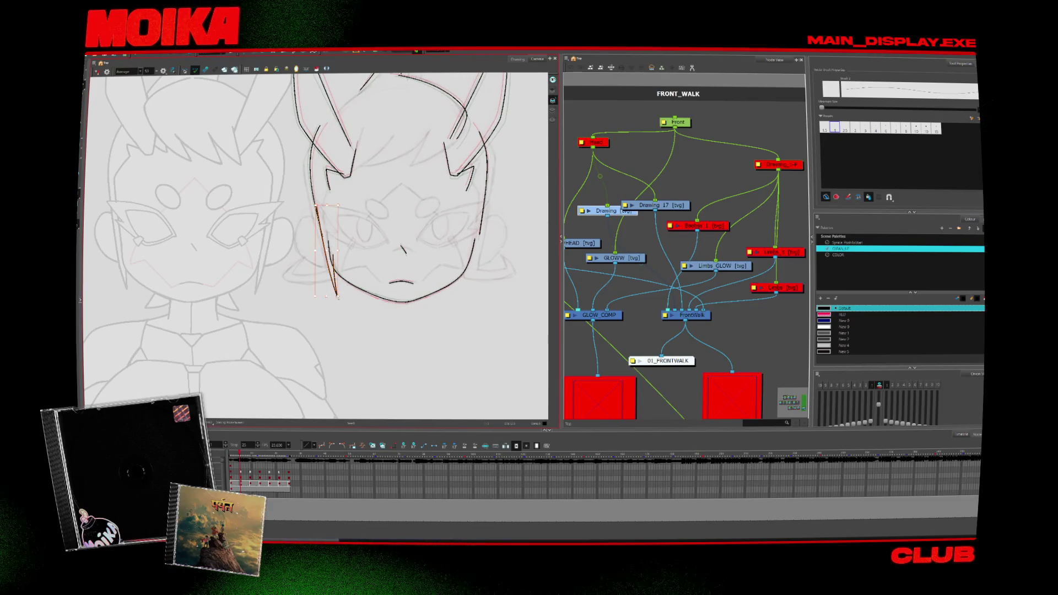
key(".")
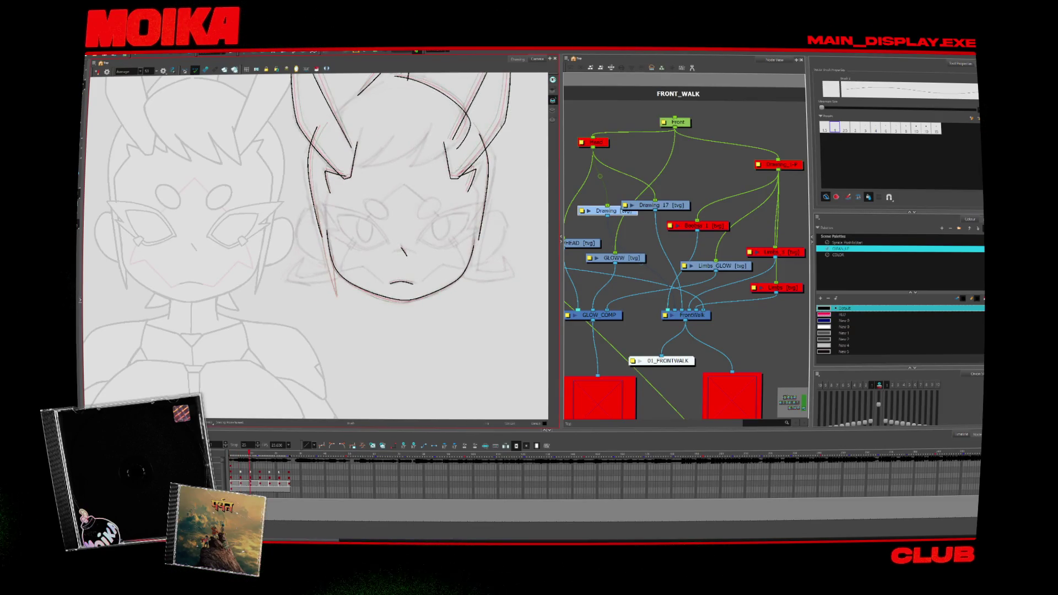
left_click(326, 255)
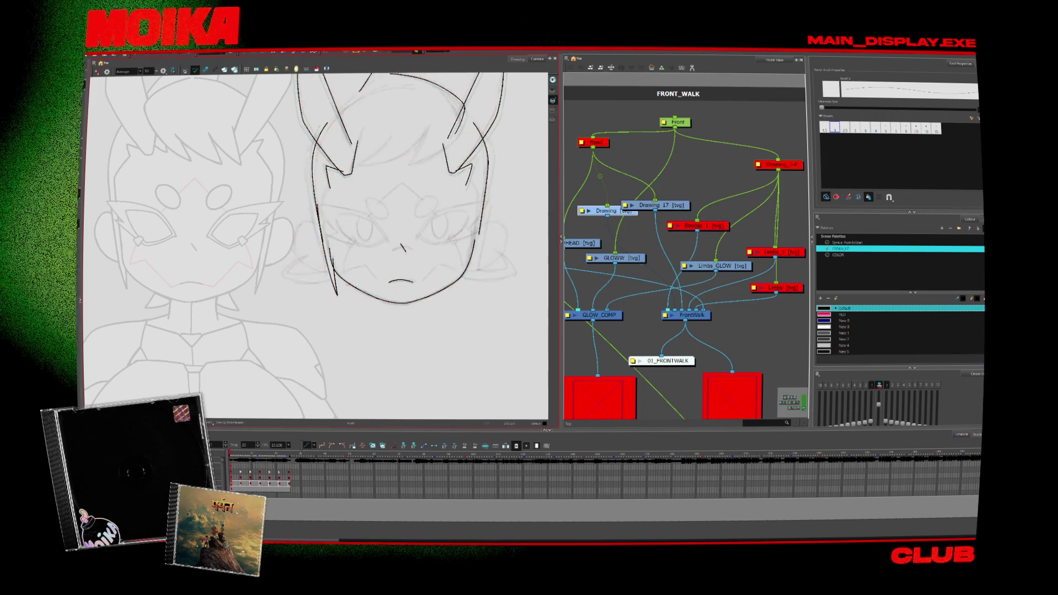
key("alt+z")
left_click(352, 289)
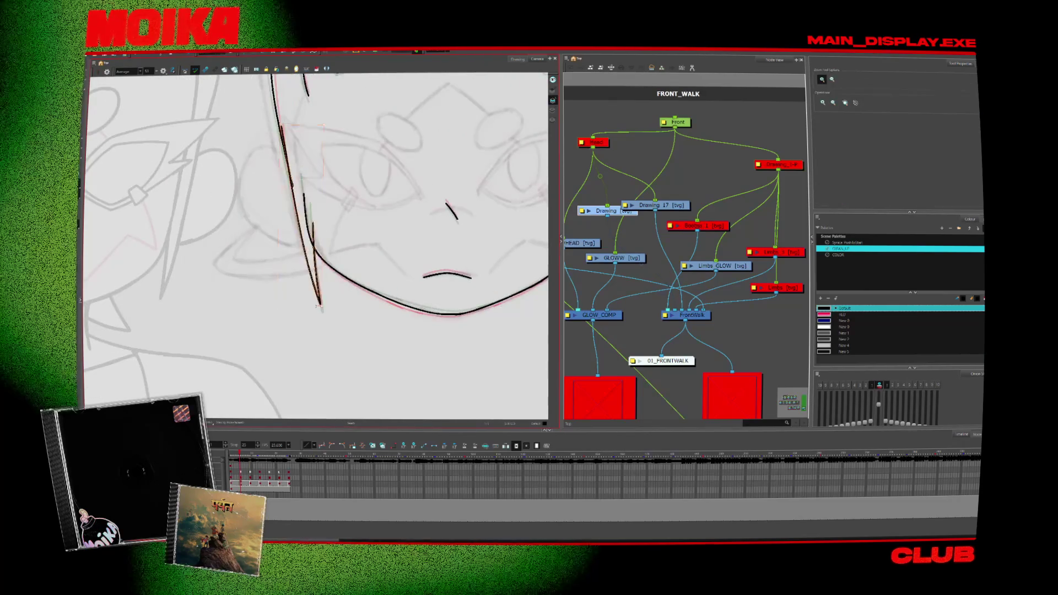
- Rotate the view and draw a long pencil stroke along the head outline
key(".")
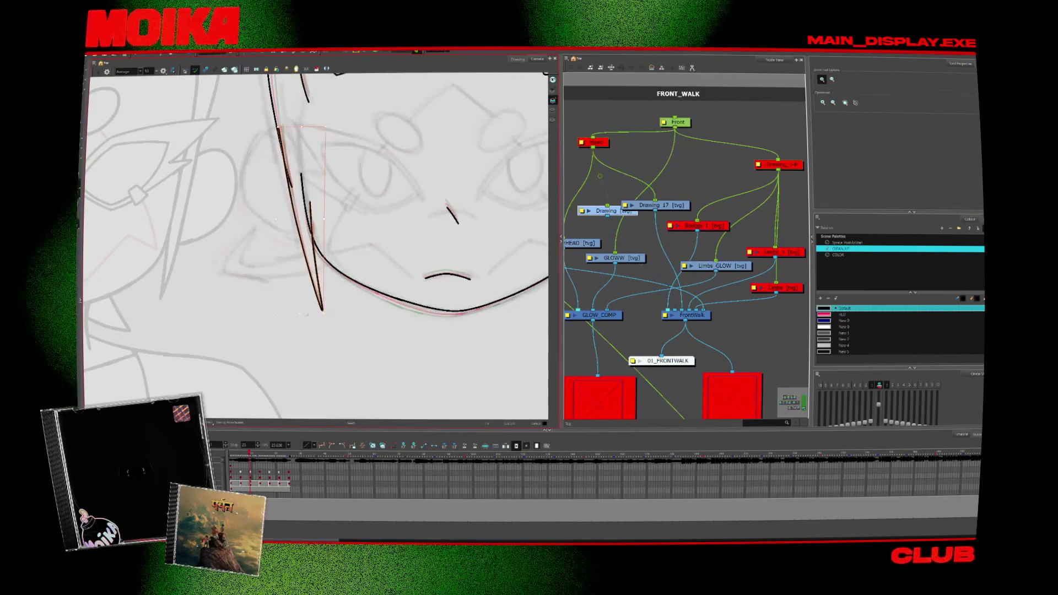
scroll(383, 276, "down", 2)
left_click_drag(382, 276, 287, 281)
scroll(286, 281, "up", 3)
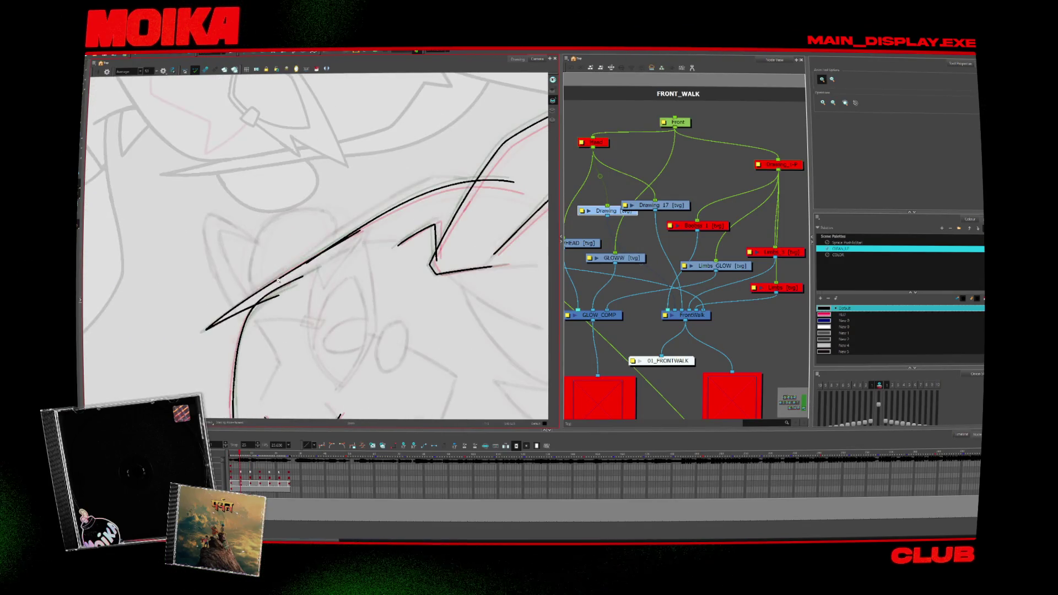
key("alt+b")
key("alt+/")
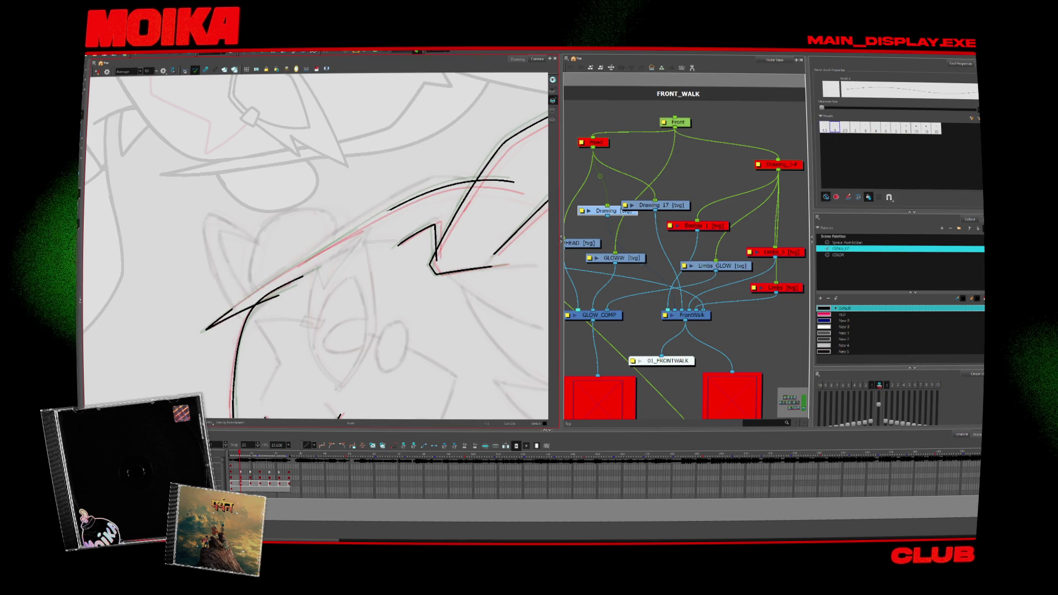
left_click_drag(212, 328, 373, 219)
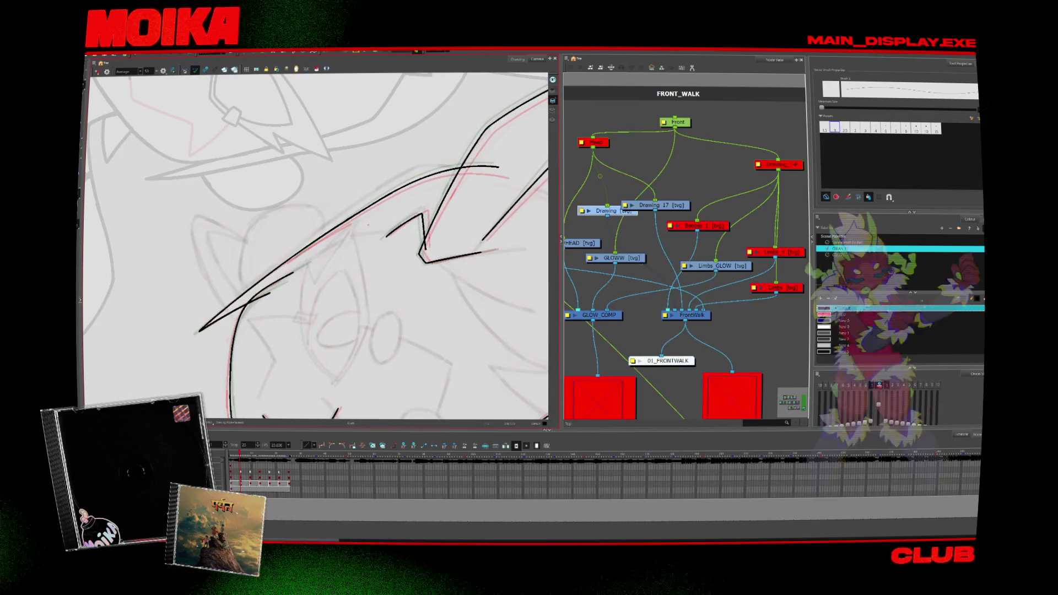
- Check neighbouring drawings, then draw a second long stroke up the head outline for the hair
key("period")
key("alt+s")
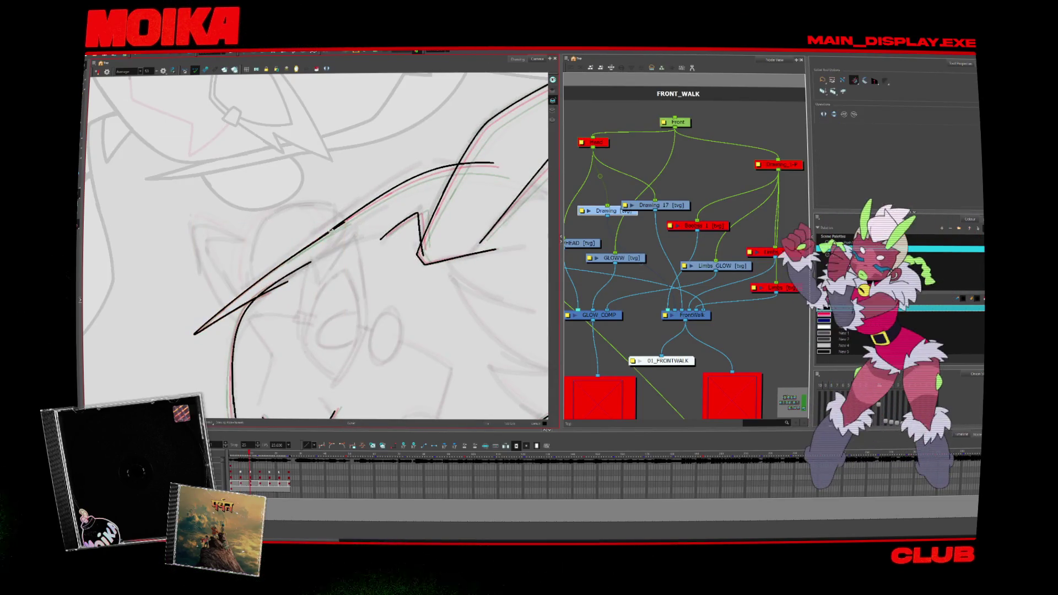
key("comma")
key("alt+b")
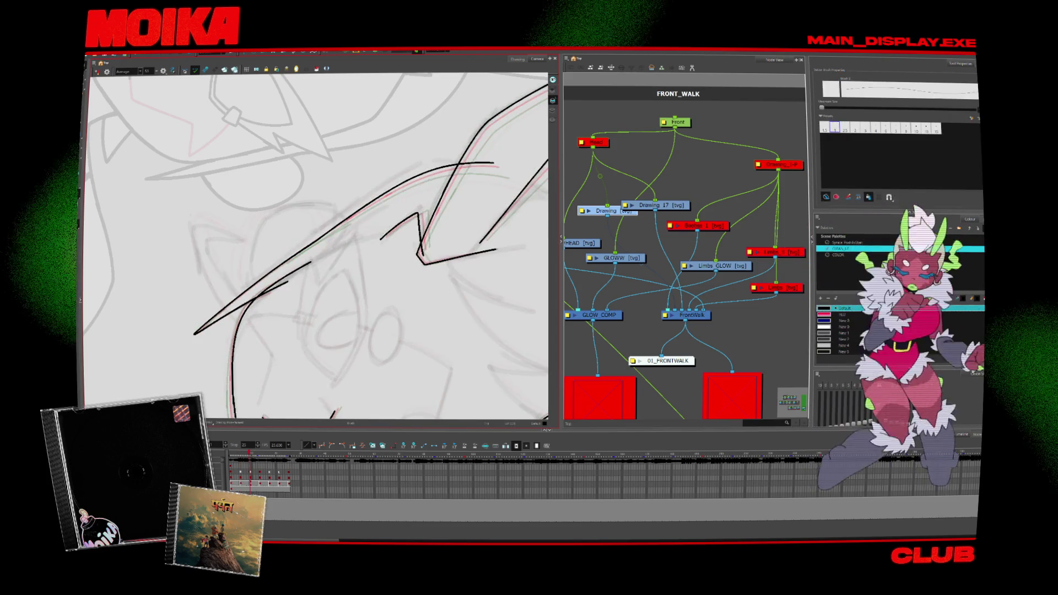
key("period")
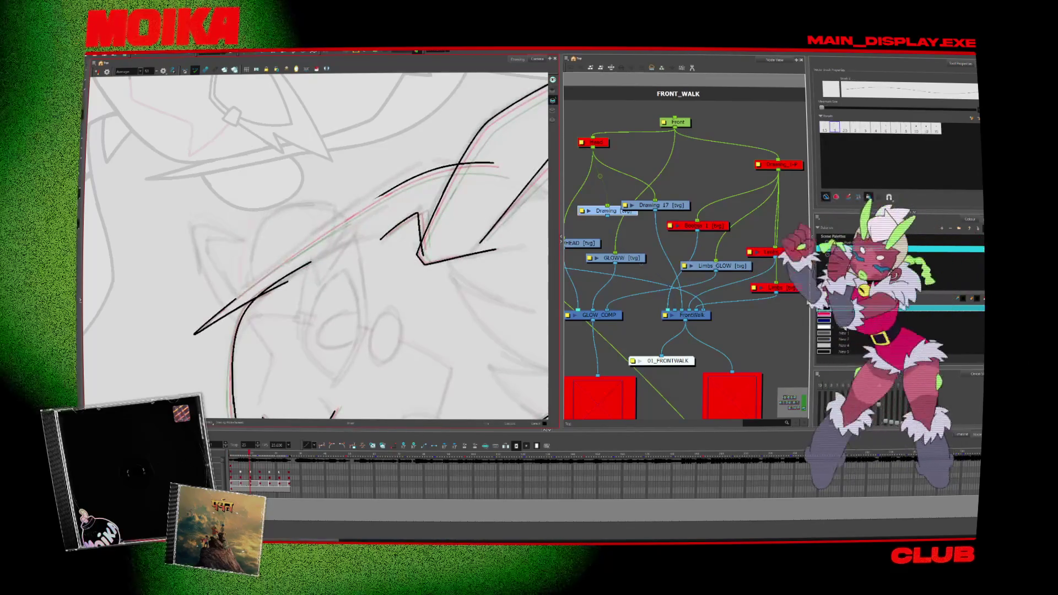
left_click_drag(198, 330, 380, 199)
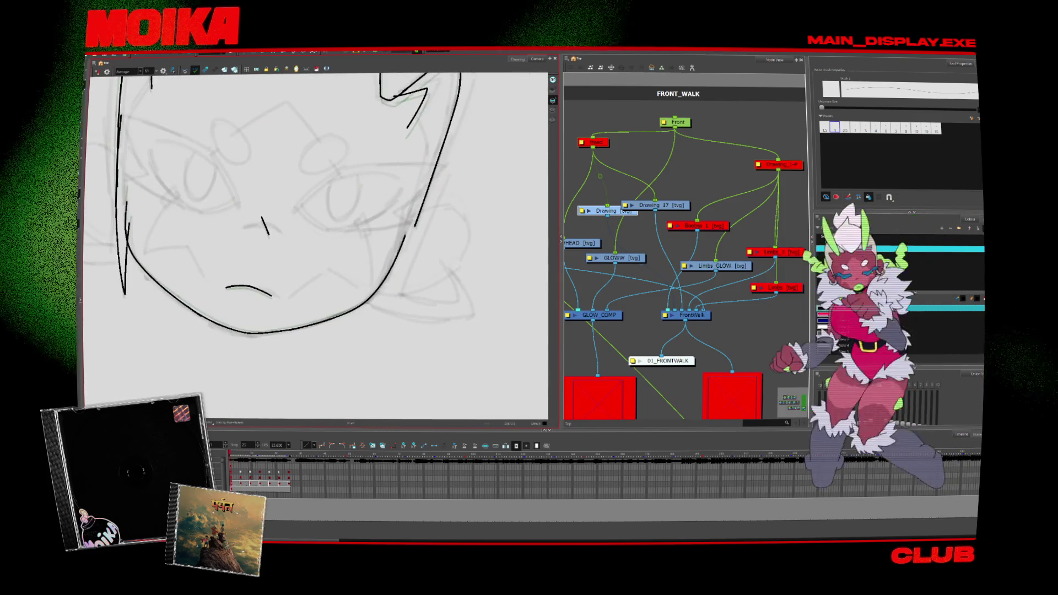
- Zoom in on the face and draw a line down its right side
key("shift+m")
key("alt+z")
left_click(337, 213)
left_click(338, 213)
key("alt+b")
scroll(337, 213, "up", 2)
left_click_drag(412, 220, 404, 273)
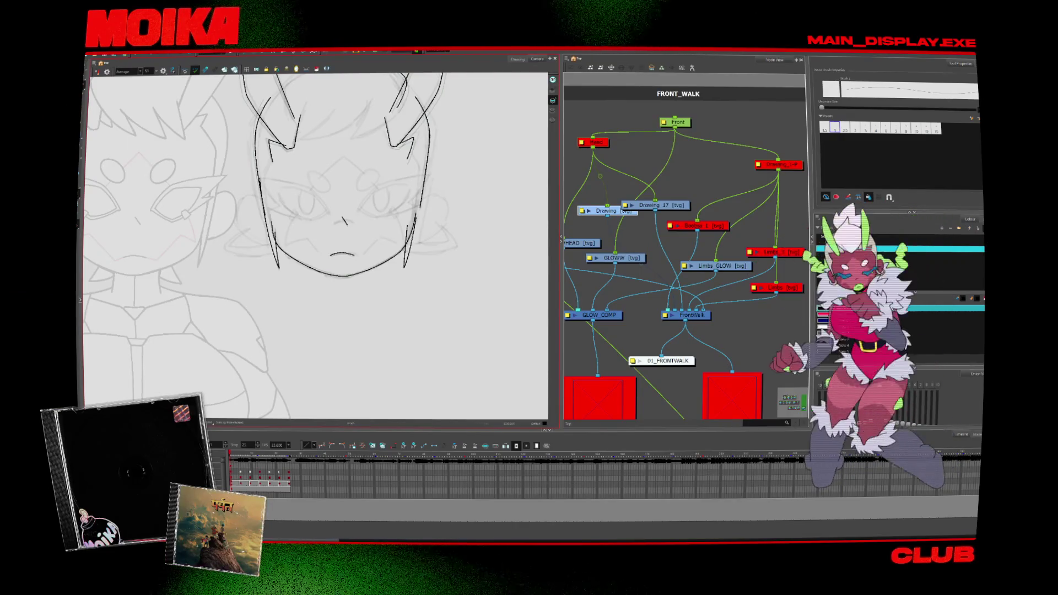
- Compare neighbouring drawings, recentre the head and mirror the view to check symmetry
key("period")
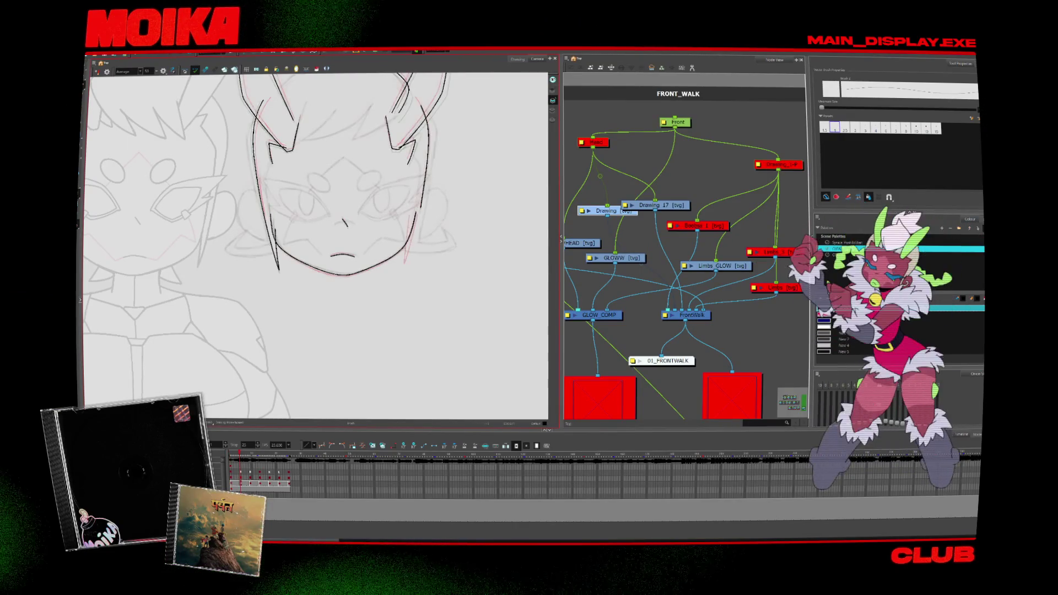
key("comma")
key("period")
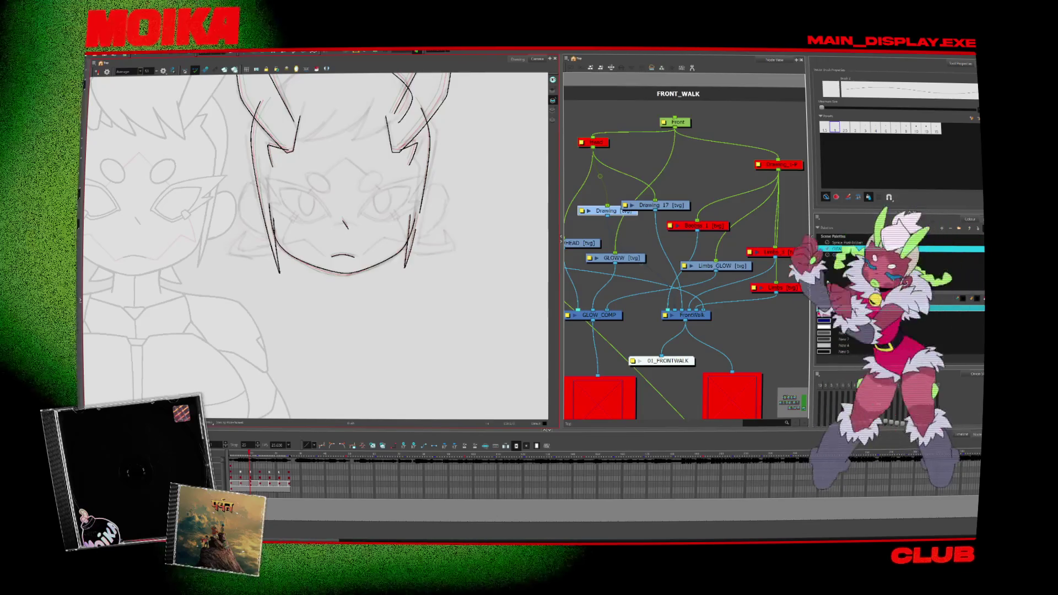
key("comma")
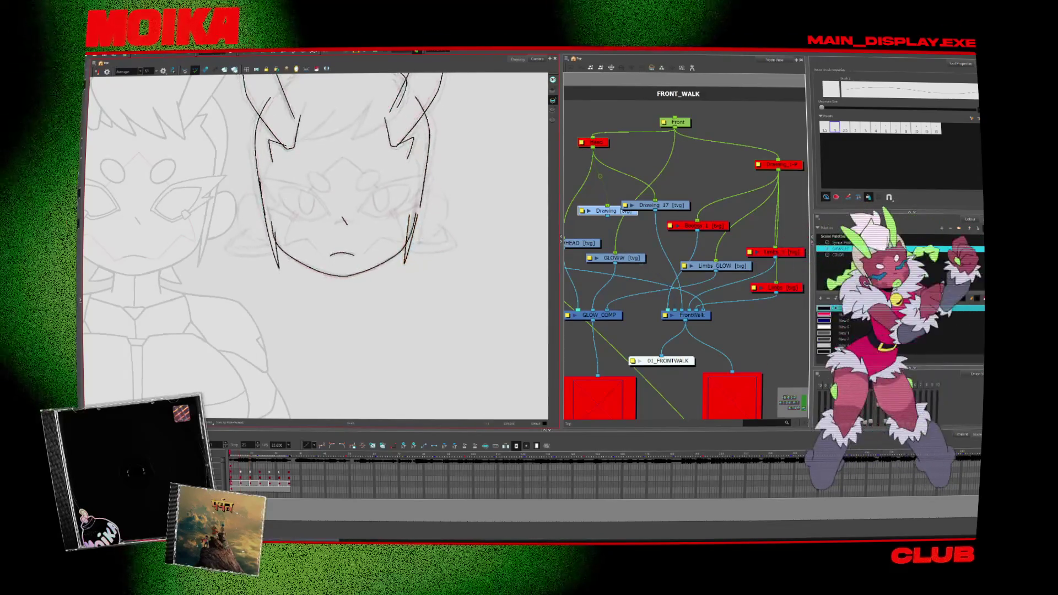
left_click_drag(331, 248, 383, 291)
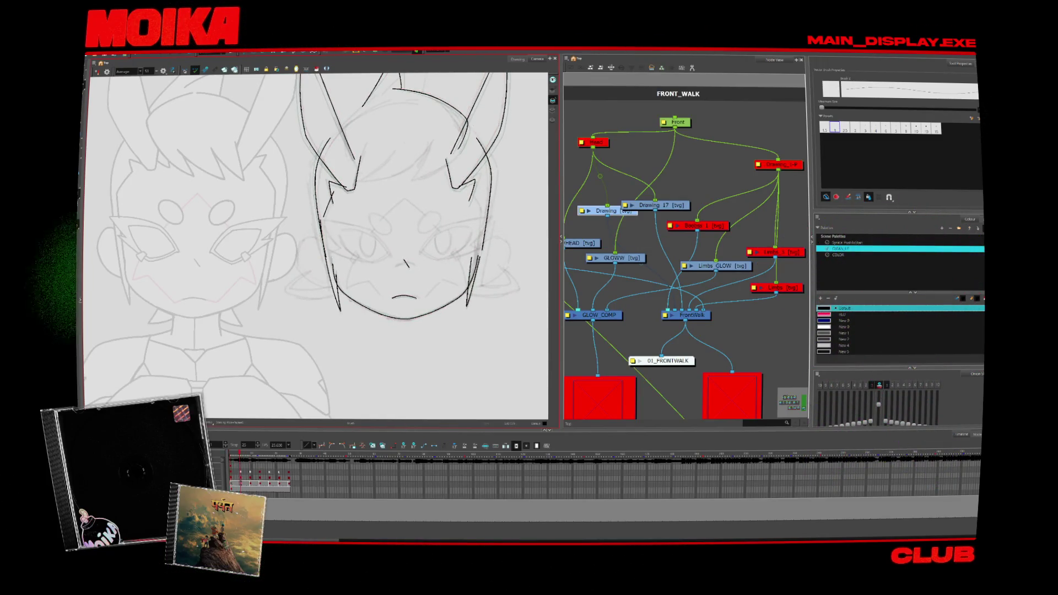
key("period")
key("period")
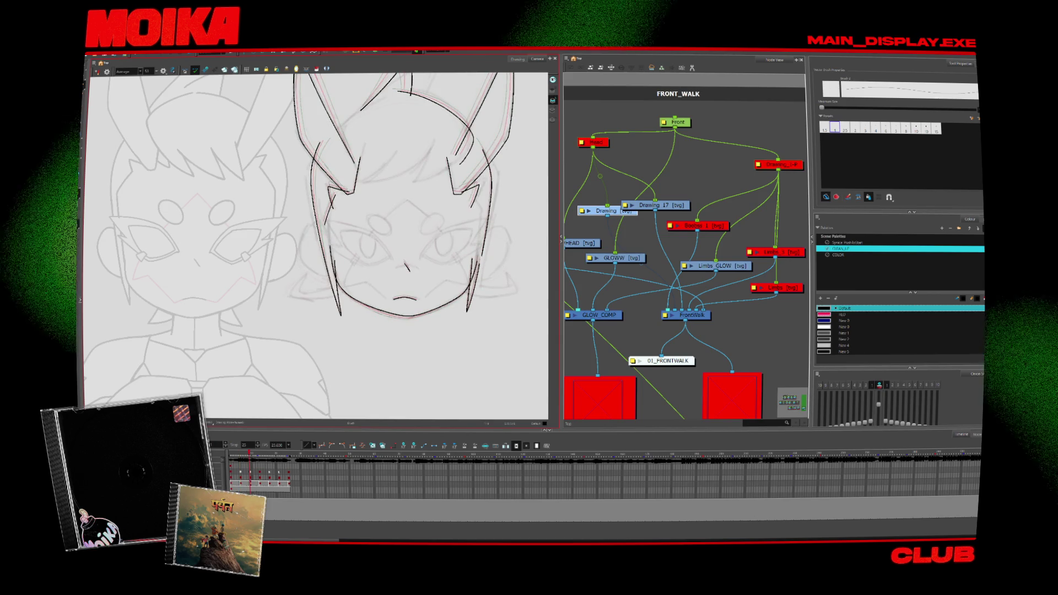
key("4")
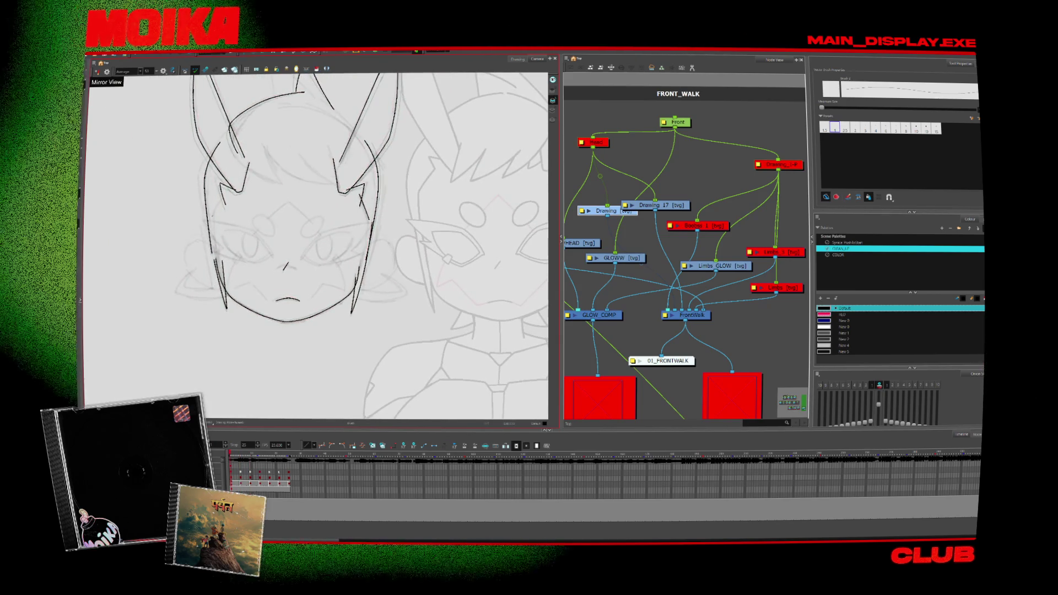
- Flip through neighbouring drawings to compare the head's poses, ending back on the Brush
key("period")
key("comma")
key("comma")
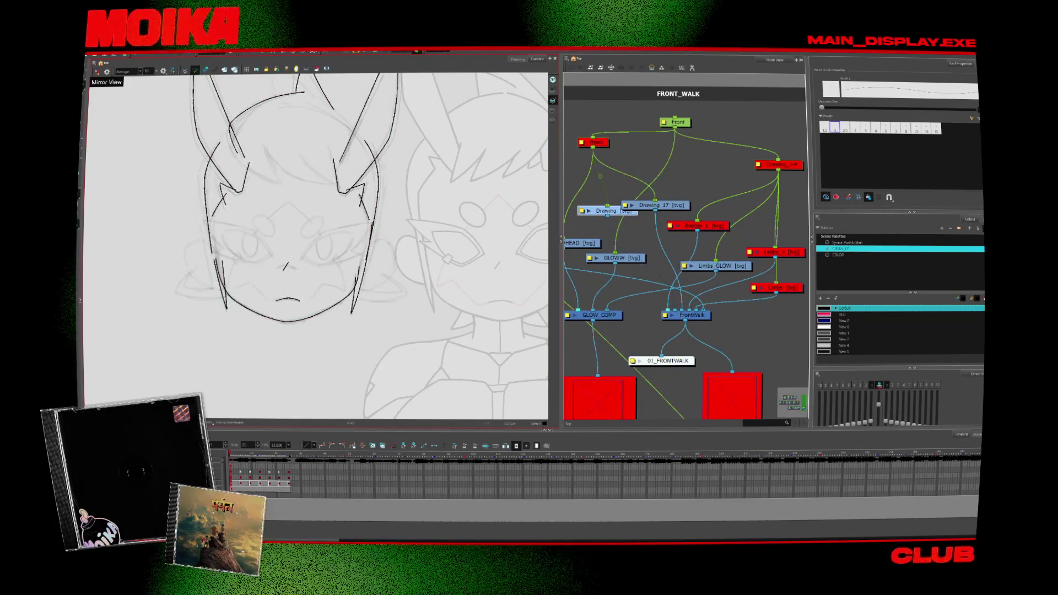
scroll(309, 185, "up", 3)
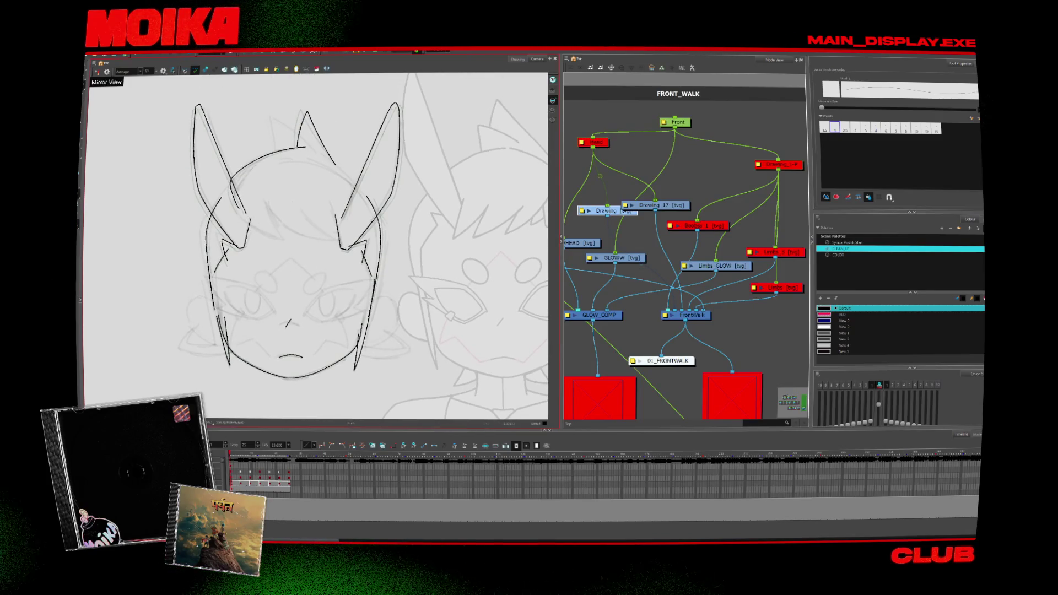
key("period")
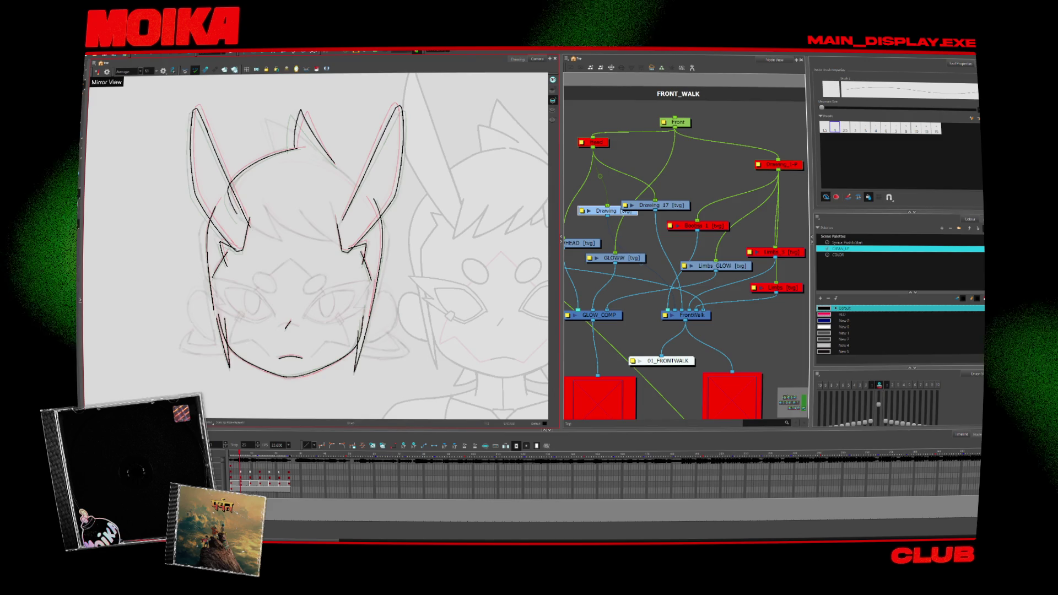
key("period")
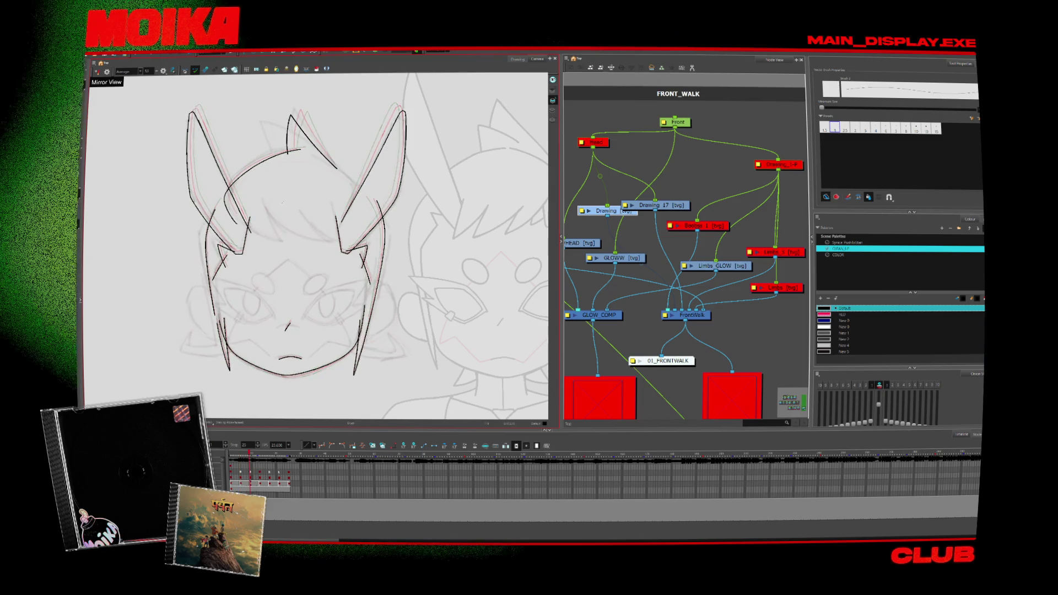
key("period")
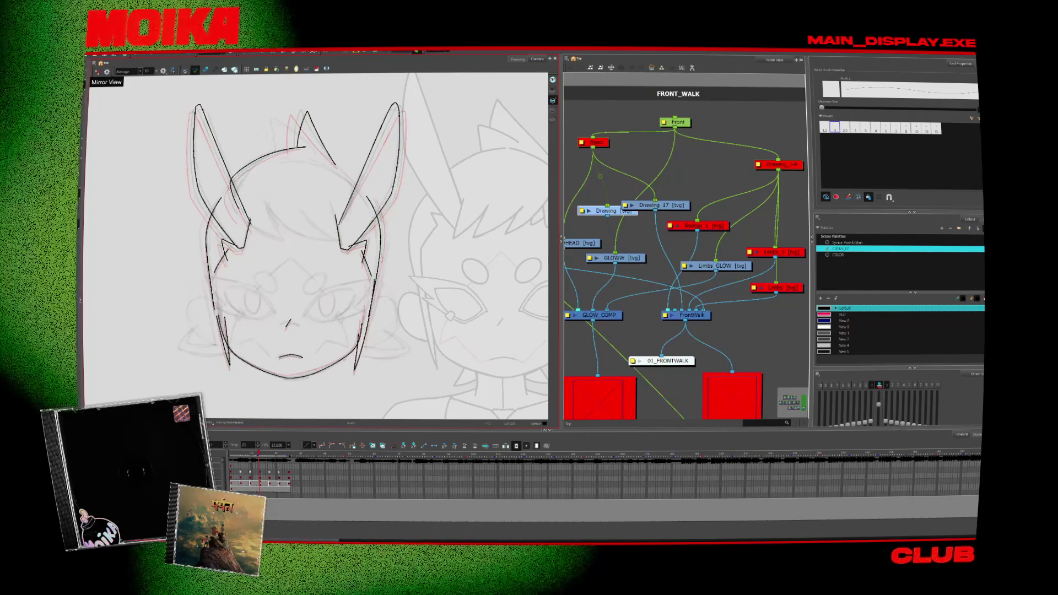
key("comma")
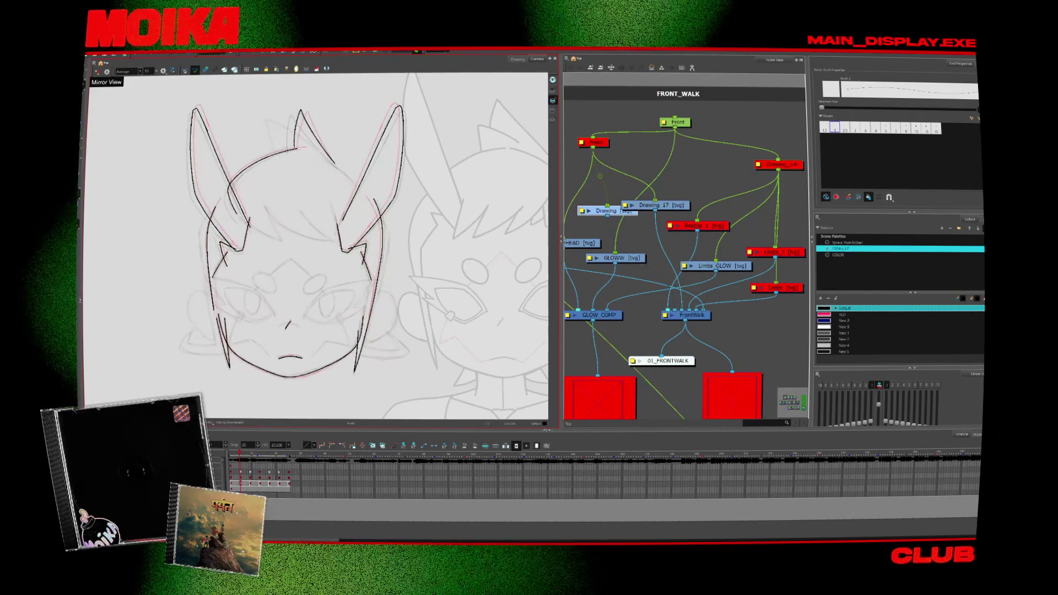
key("period")
key("period")
key("comma")
key("period")
key("comma")
key("alt+e")
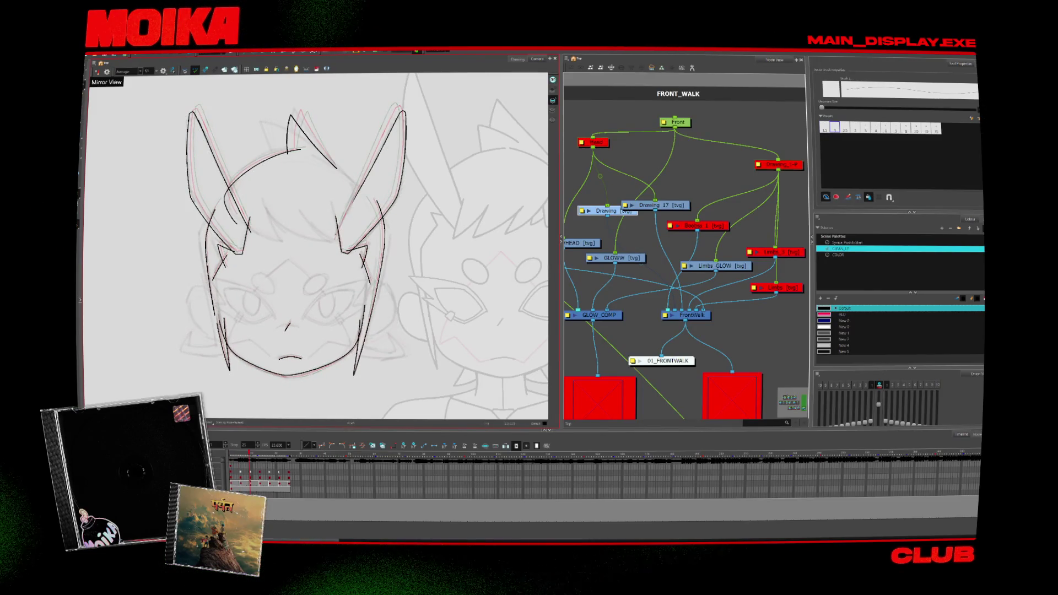
key("period")
key("period")
key("comma")
key("comma")
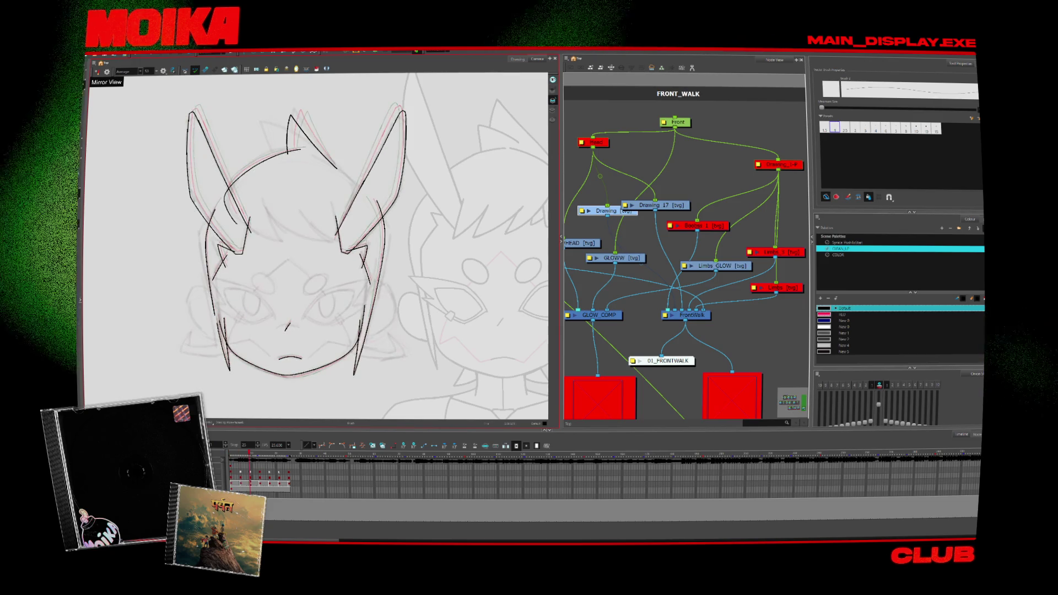
key("alt+s")
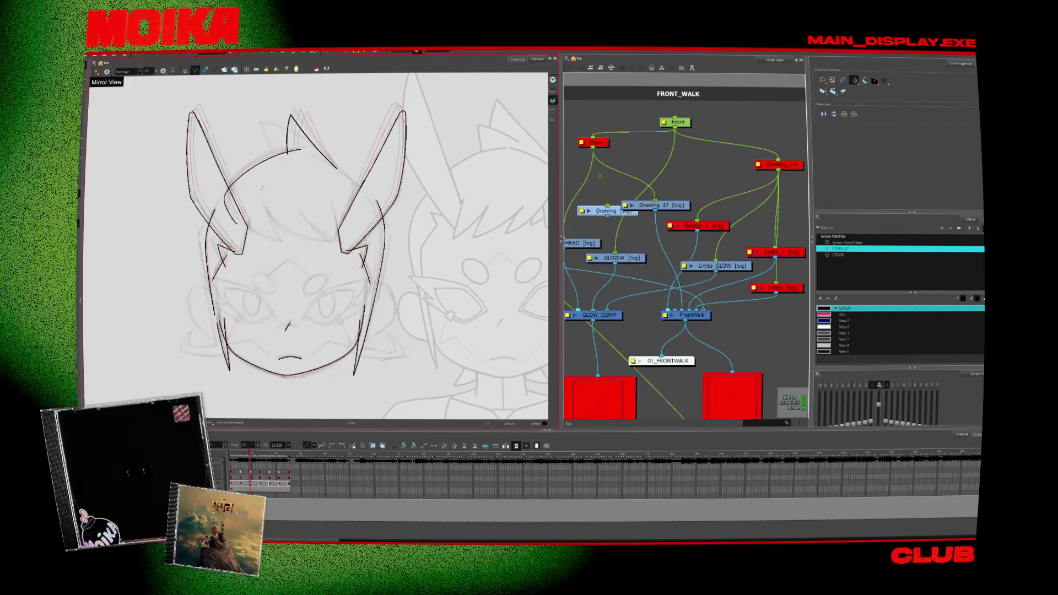
key("alt+b")
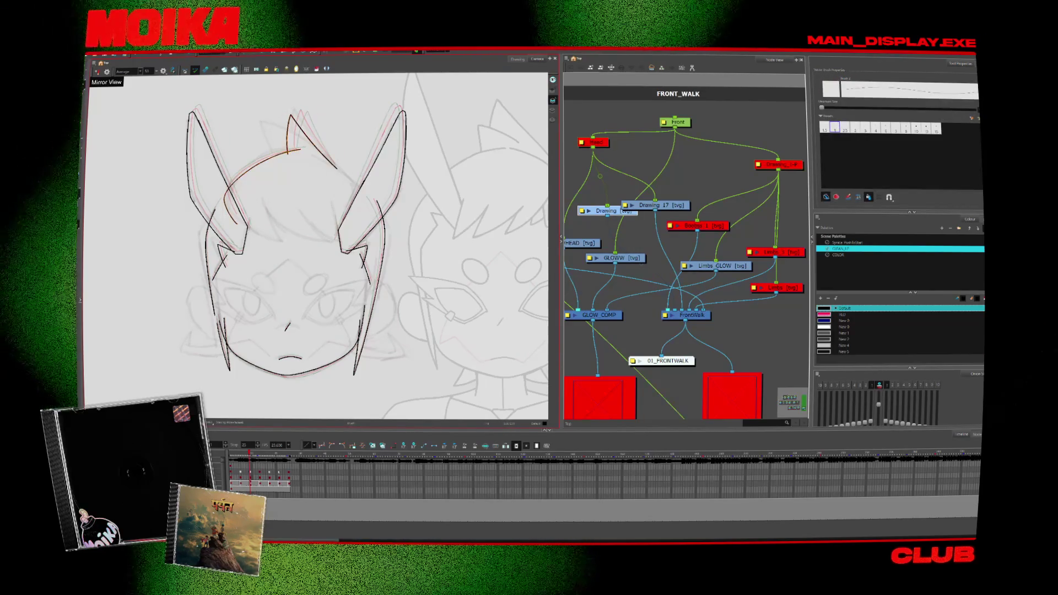
- Turn off onion skin from the canvas context menu
right_click(142, 289)
left_click(165, 337)
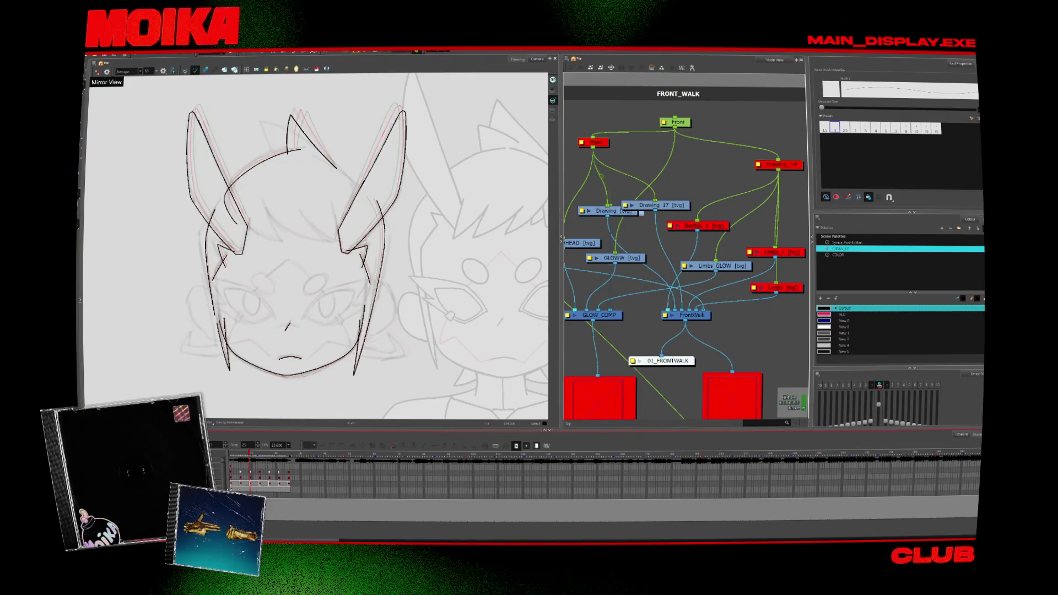
right_click(146, 288)
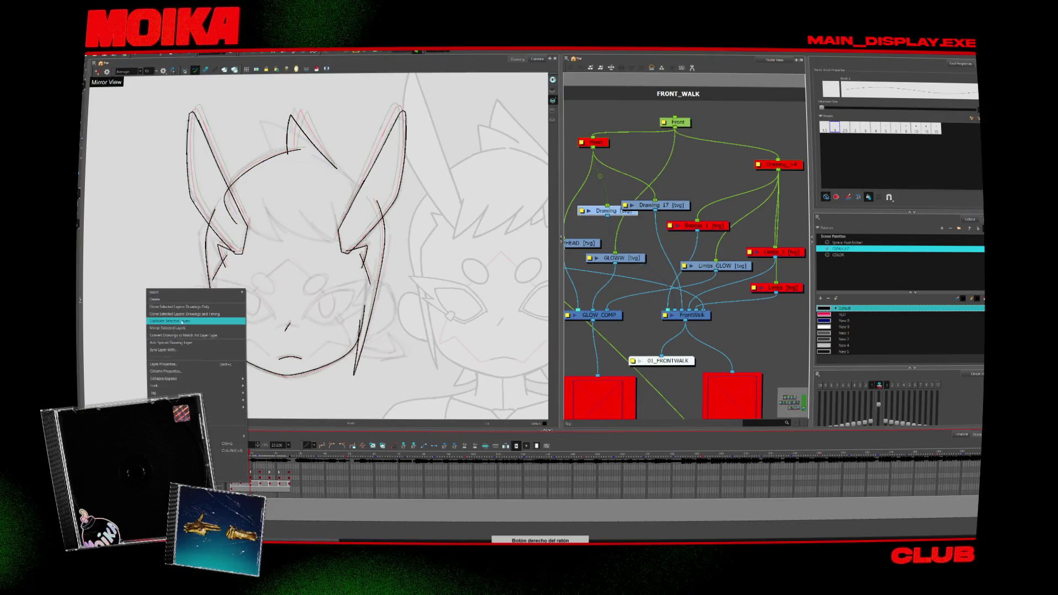
left_click(184, 320)
- Go back to frame 1 and select the head arc stroke
left_click(262, 466)
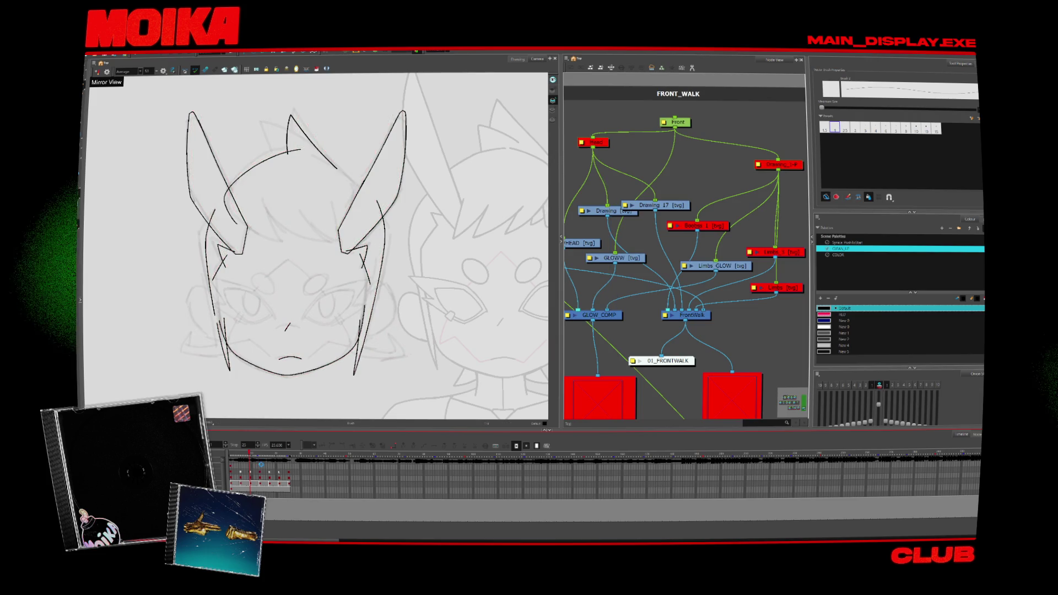
left_click(259, 157)
key("comma")
key("comma")
key("comma")
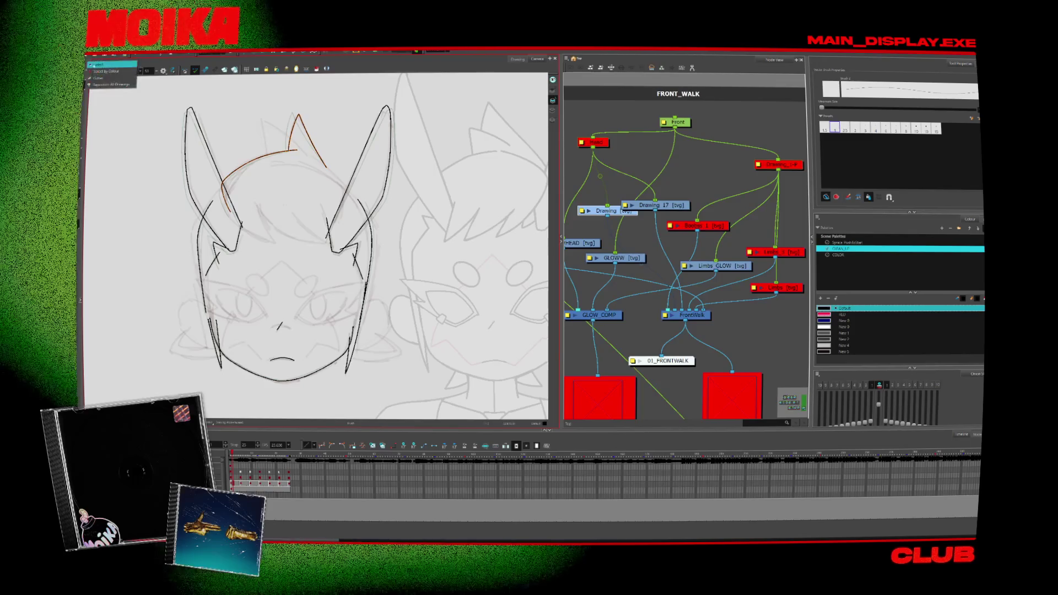
left_click(96, 70)
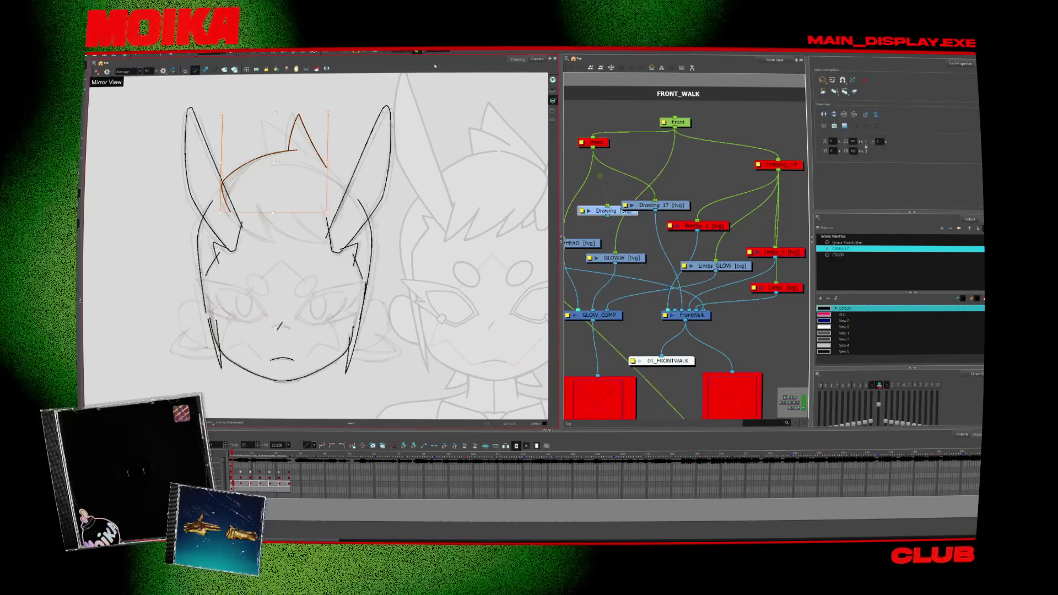
- Duplicate the selected drawing layer in FRONT_WALK and move the Drawing_17 node right
left_click(607, 188)
scroll(607, 188, "down", 3)
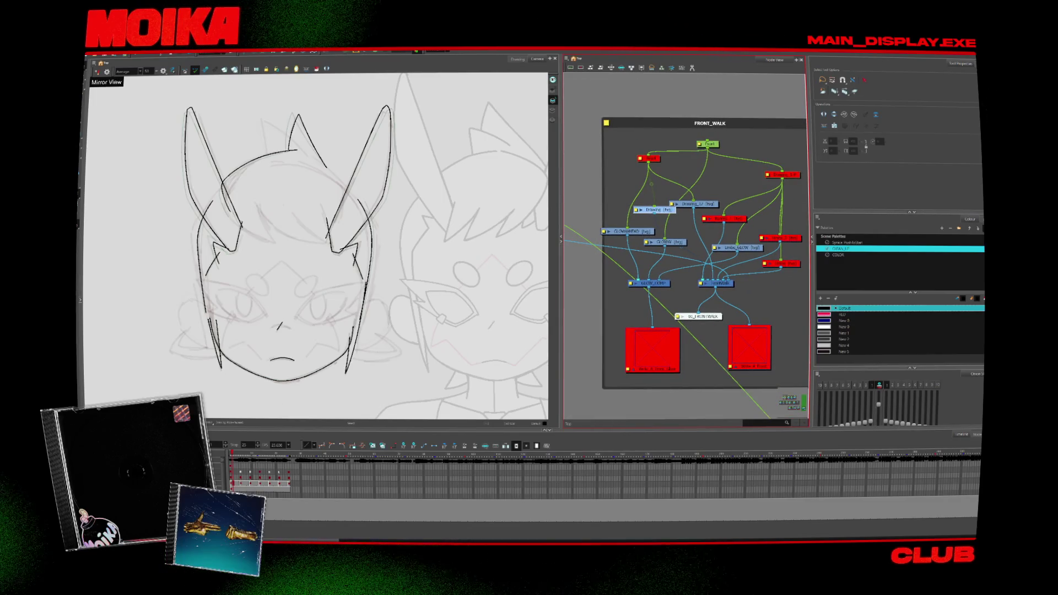
right_click(150, 475)
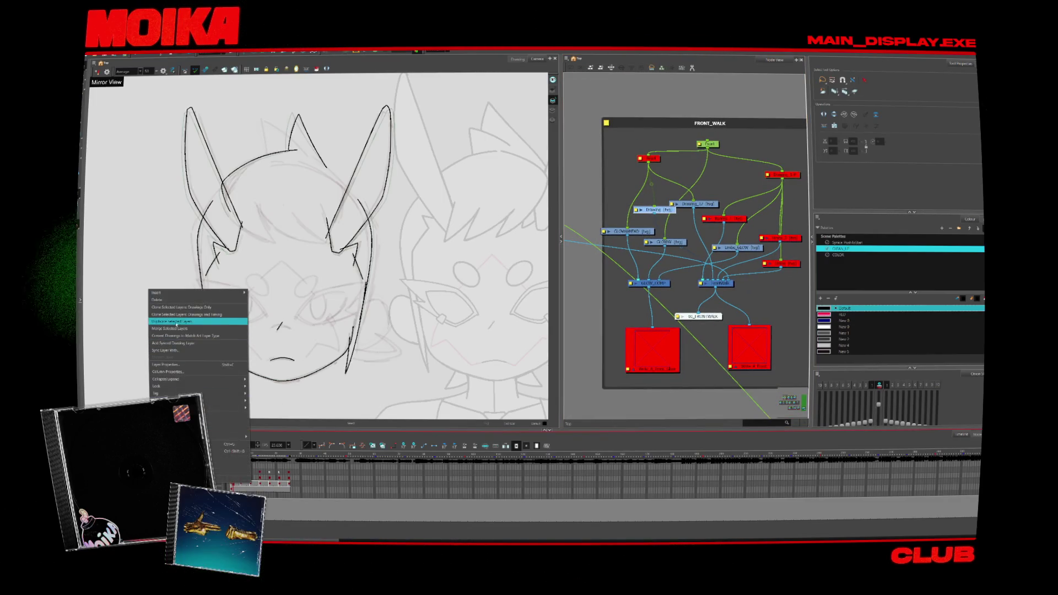
left_click(177, 321)
left_click_drag(686, 204, 719, 199)
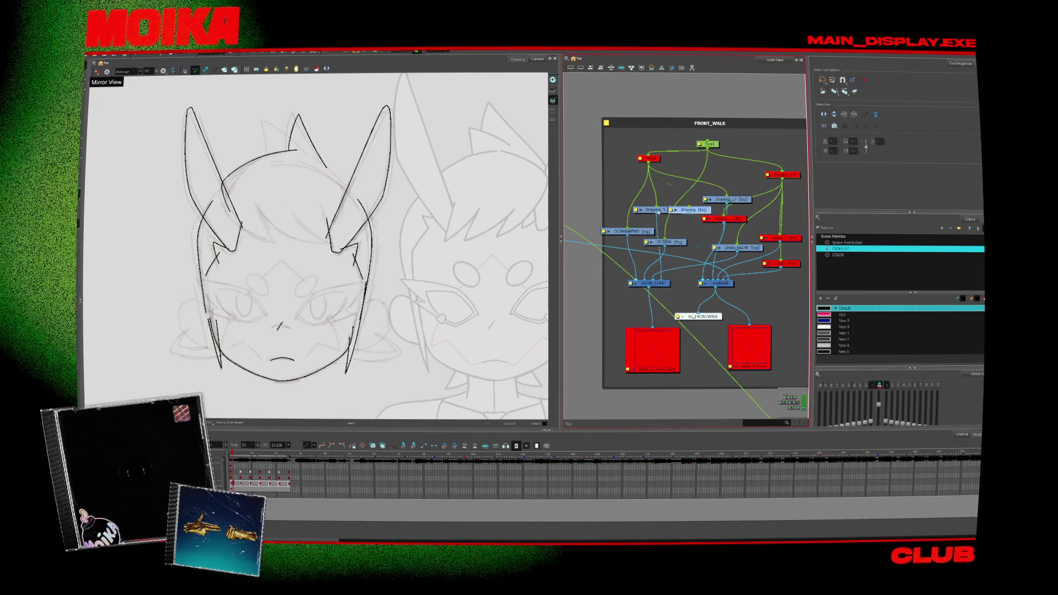
- Reposition the Drawing_17, Drawing_5 and red nodes near the top of the network
left_click_drag(656, 209, 616, 196)
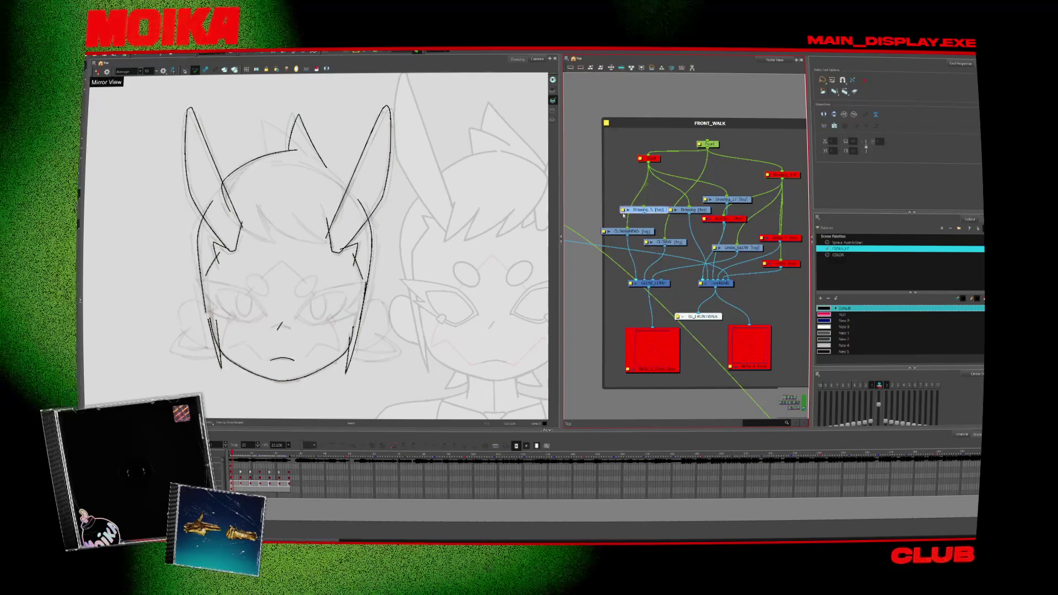
scroll(675, 260, "up", 2)
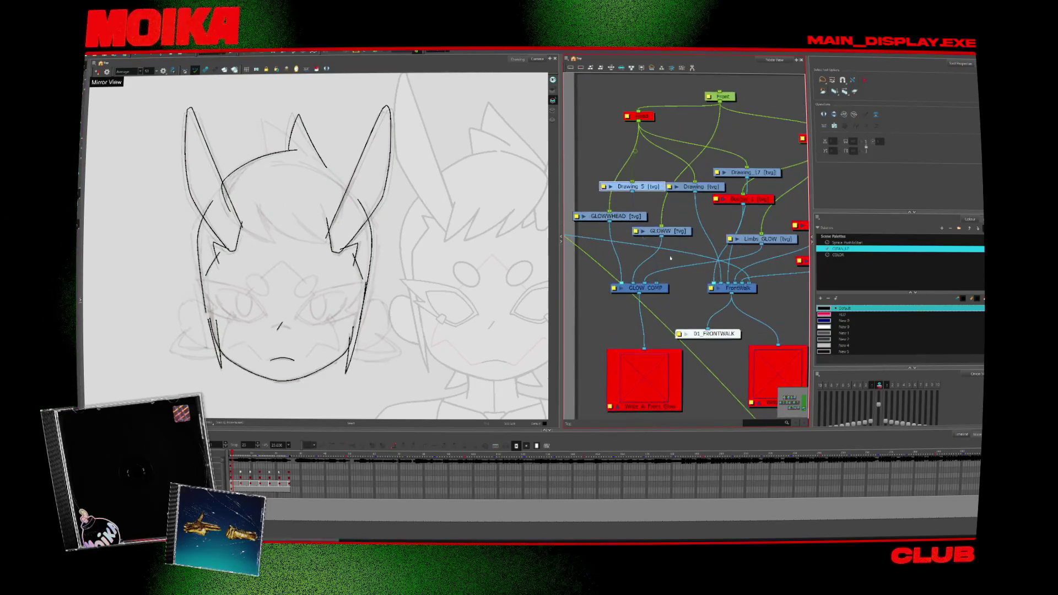
left_click_drag(654, 187, 670, 172)
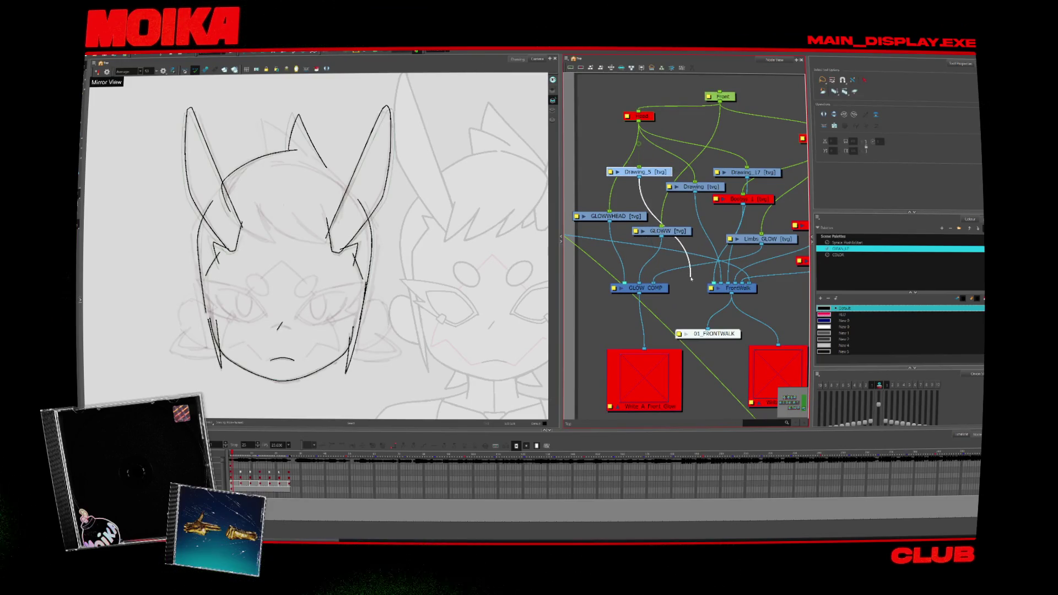
left_click_drag(649, 117, 629, 105)
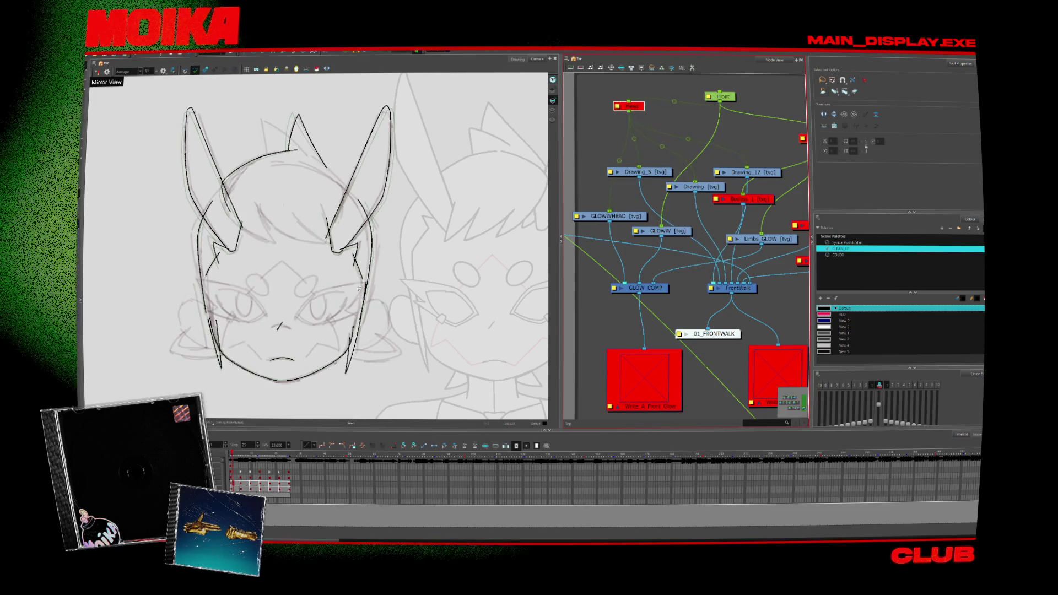
left_click(642, 172)
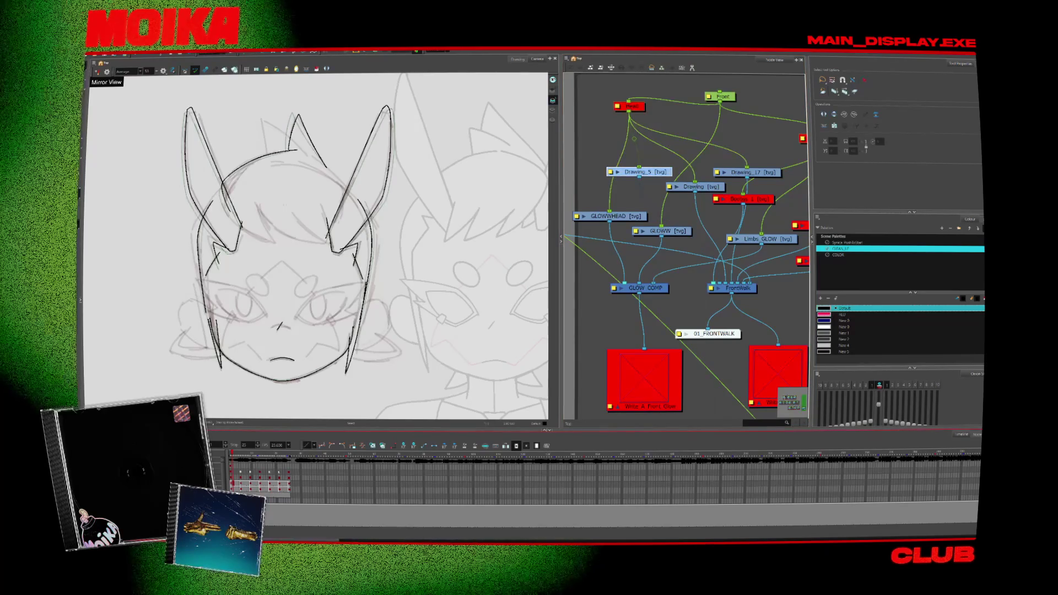
- Rename the Drawing_5 node to HARRR
key("Caps_Lock")
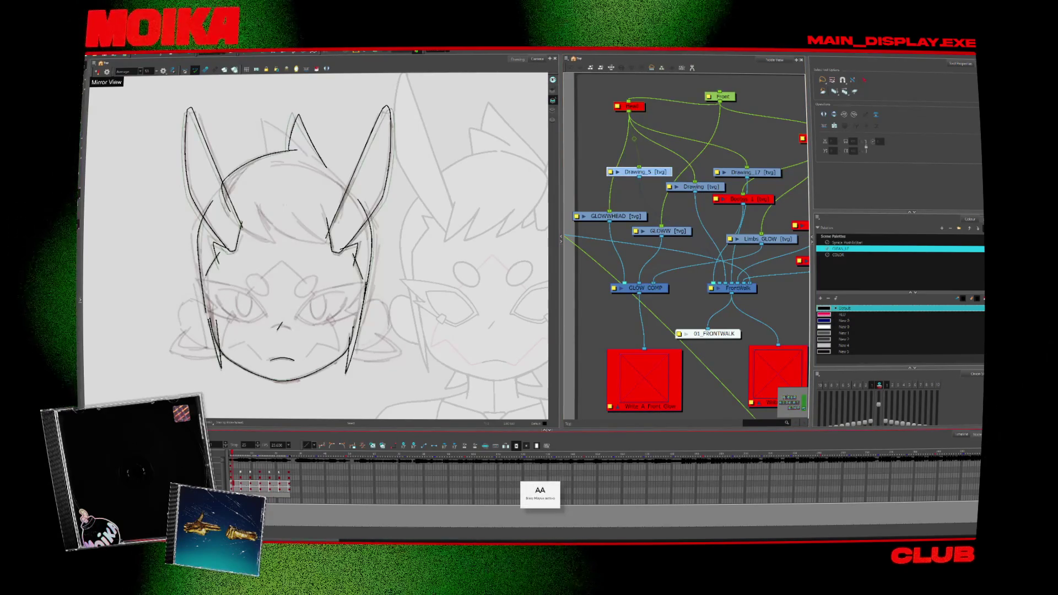
type("HARRR")
key("Return")
key("Caps_Lock")
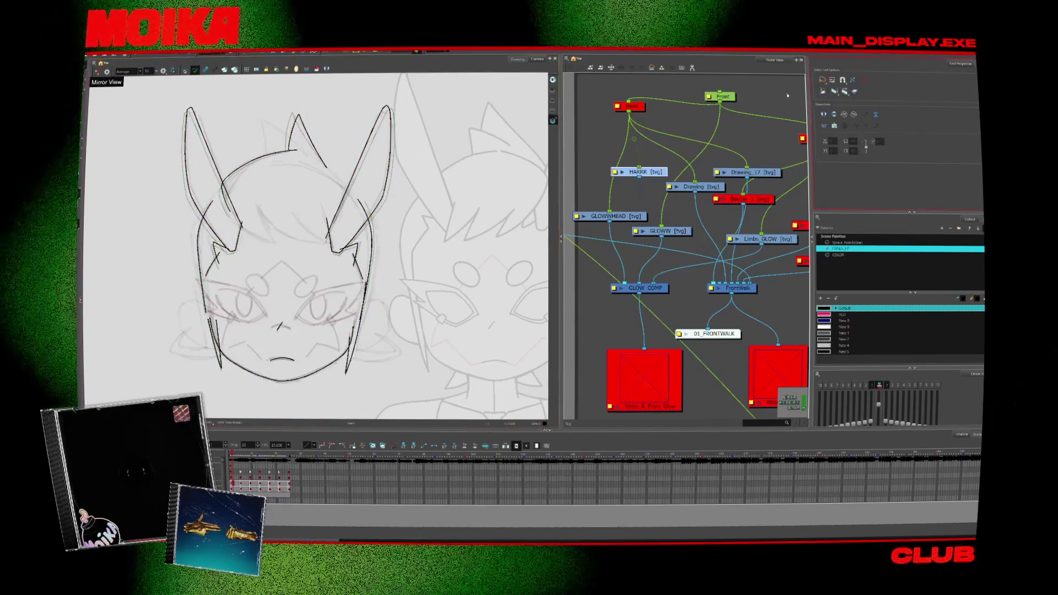
- Remove the ear and face strokes from the new layer, keeping only the hair stroke
left_click_drag(416, 299, 428, 309)
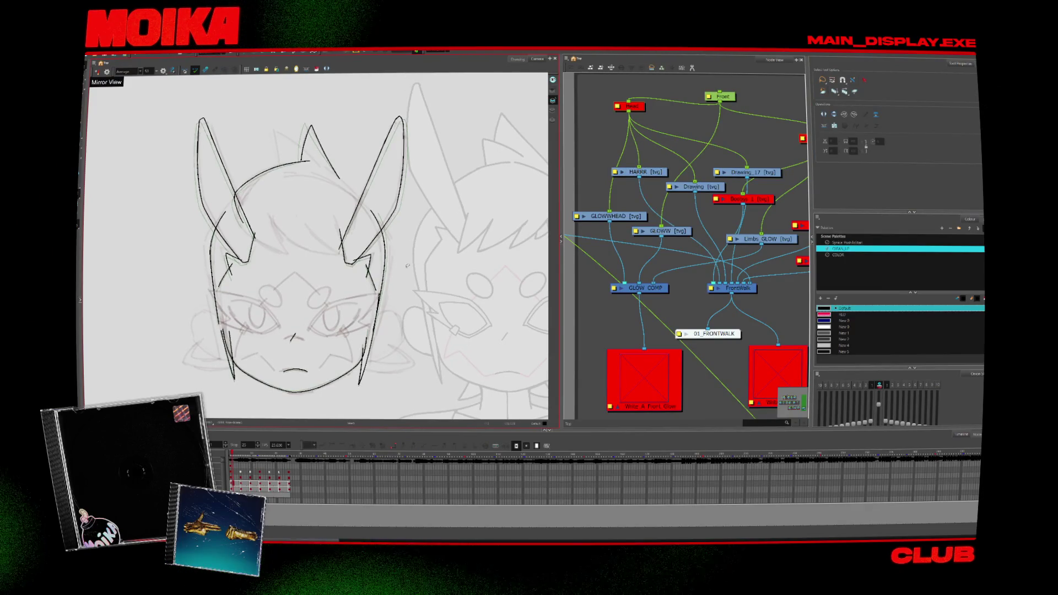
left_click_drag(407, 265, 428, 276)
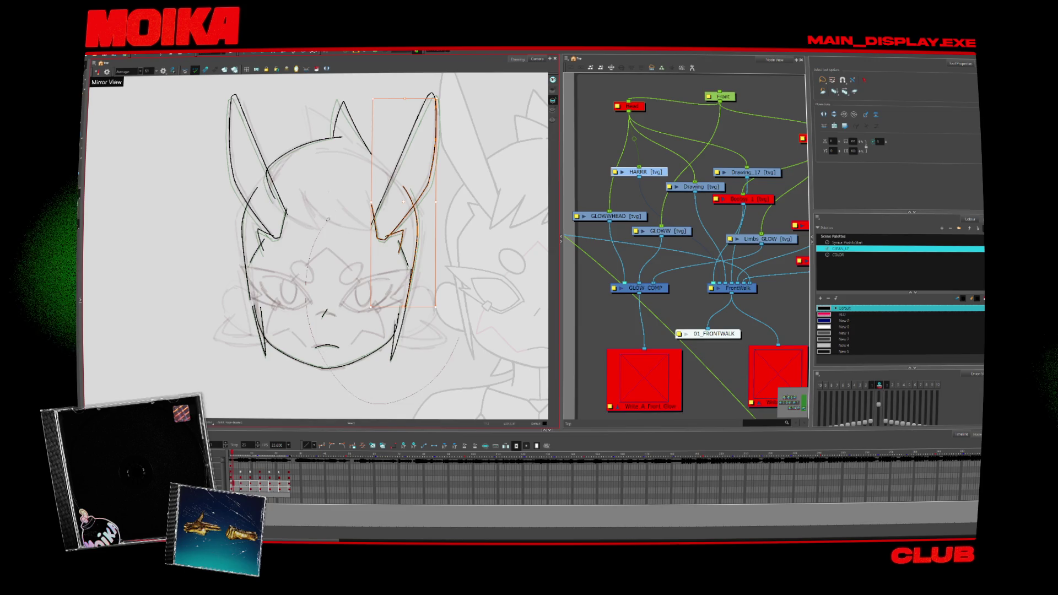
left_click_drag(380, 155, 380, 155)
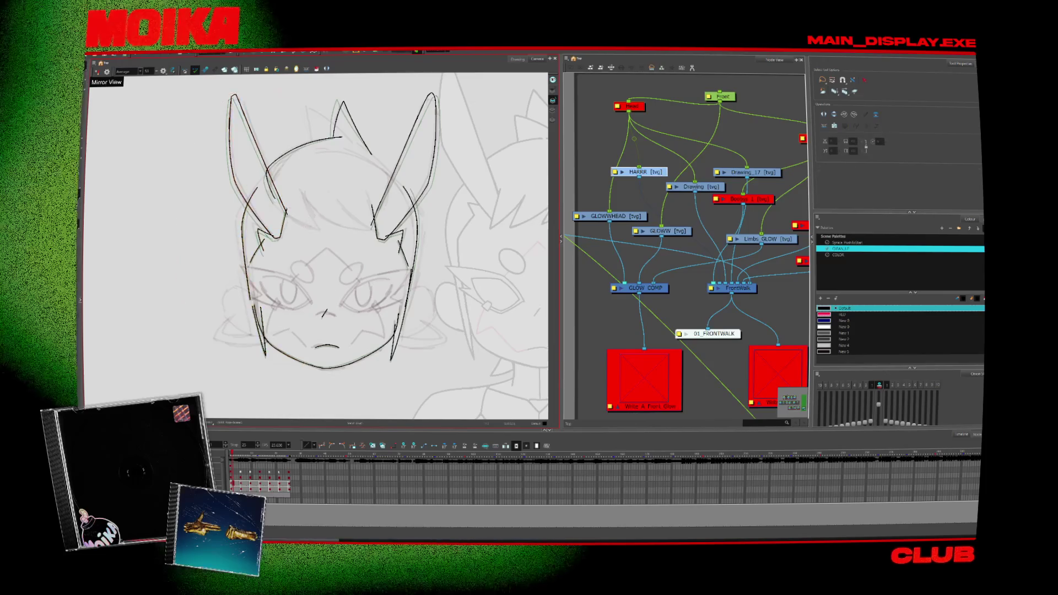
key("period")
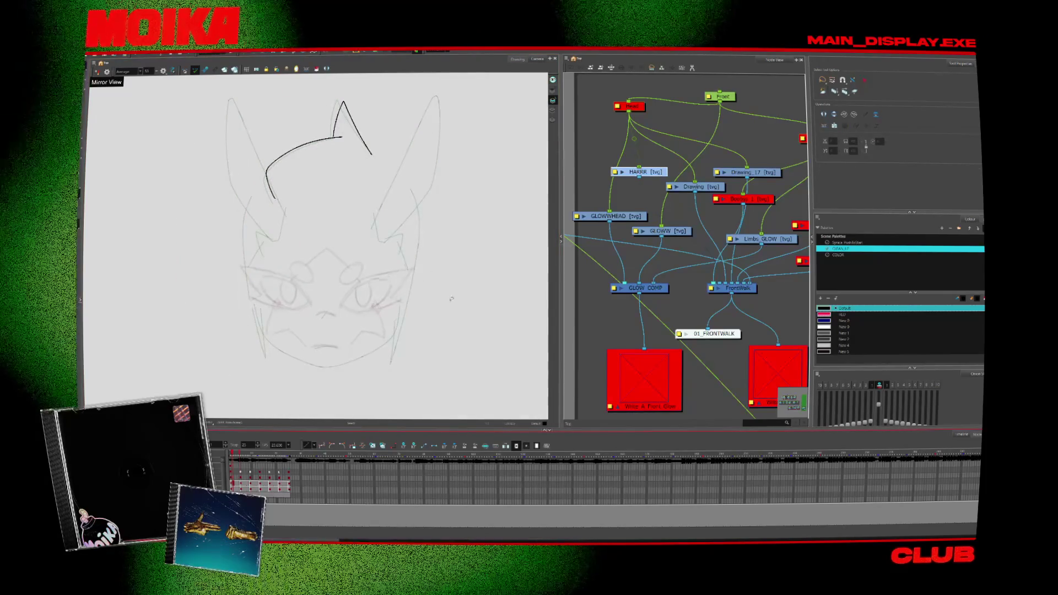
key("ctrl+z")
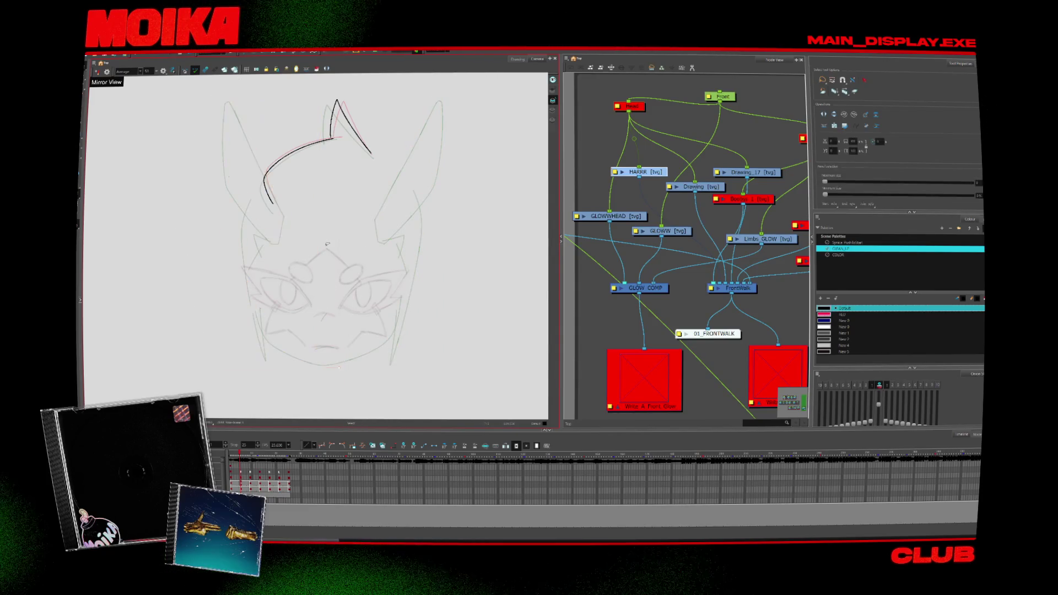
key("period")
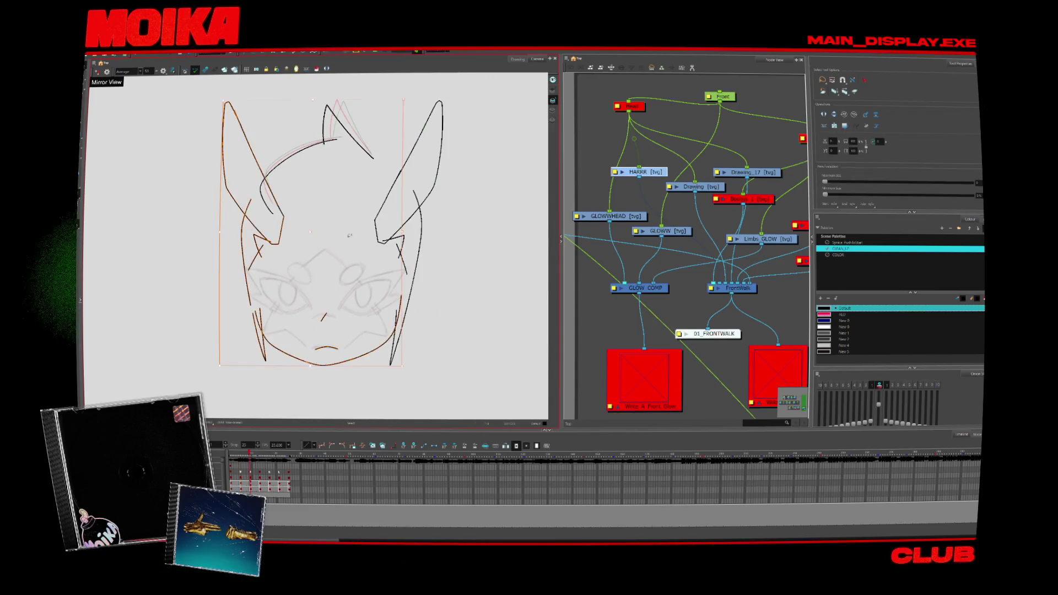
key("ctrl+z")
key("ctrl+z")
key("ctrl+z")
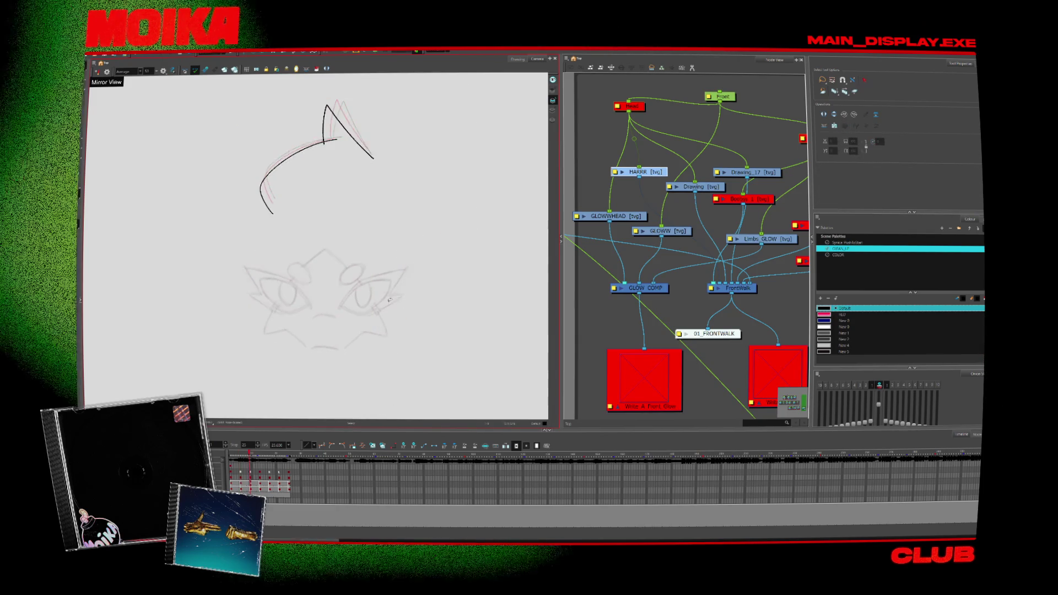
- Return to the first frame, play back the animation and choose the CLEAN_UP palette
key("comma")
key("comma")
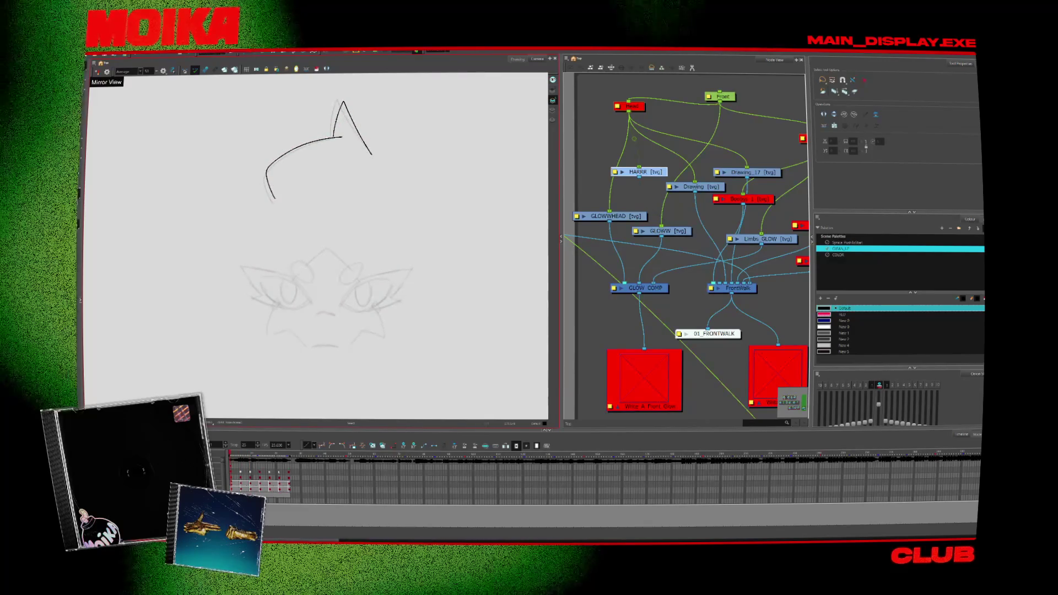
key("ctrl+shift+z")
key("ctrl+shift+z")
key("ctrl+shift+z")
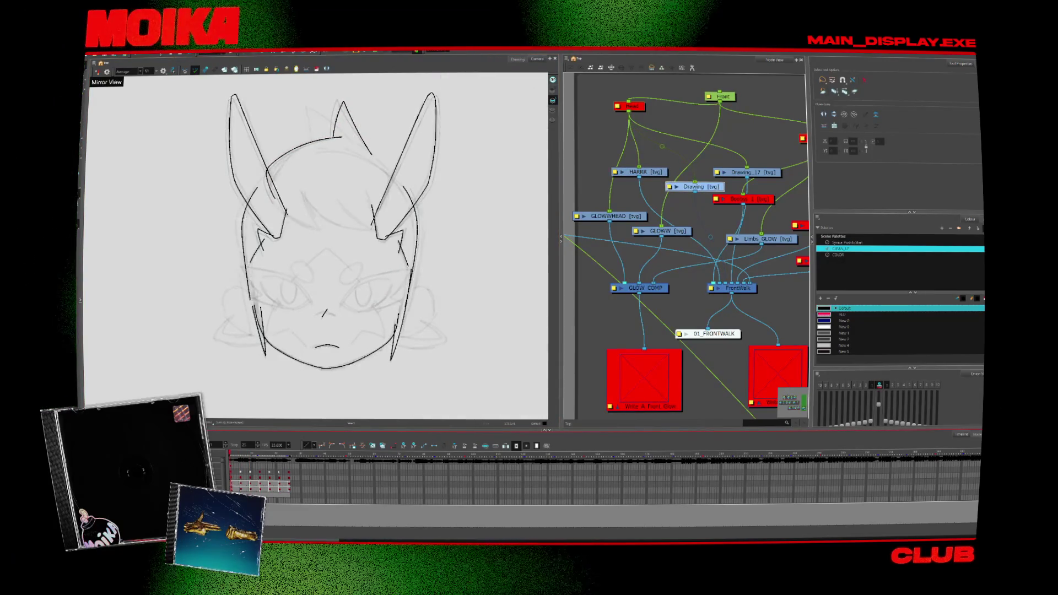
key("period")
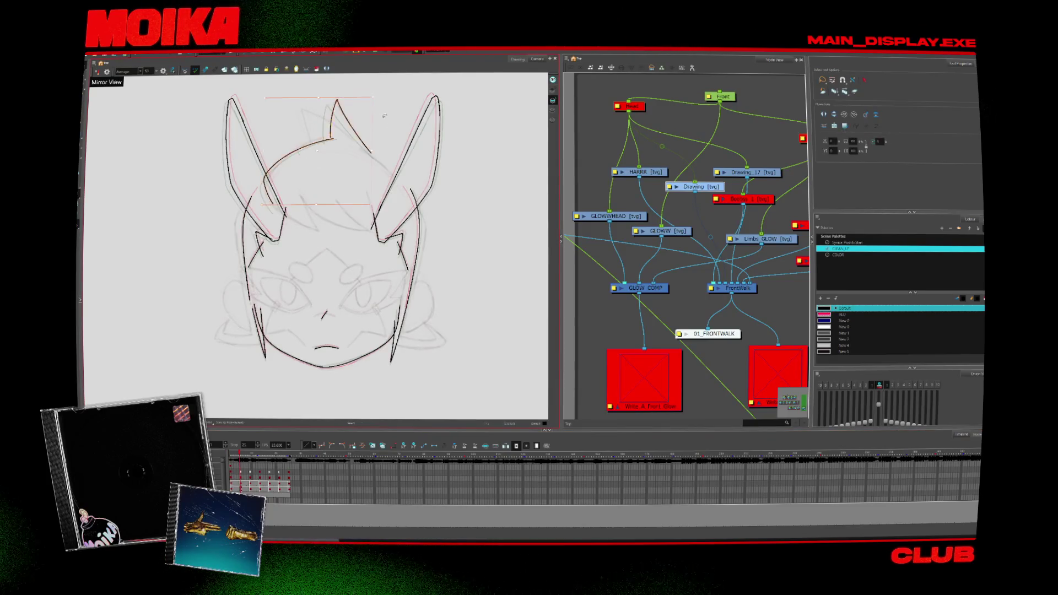
key("period")
key("Return")
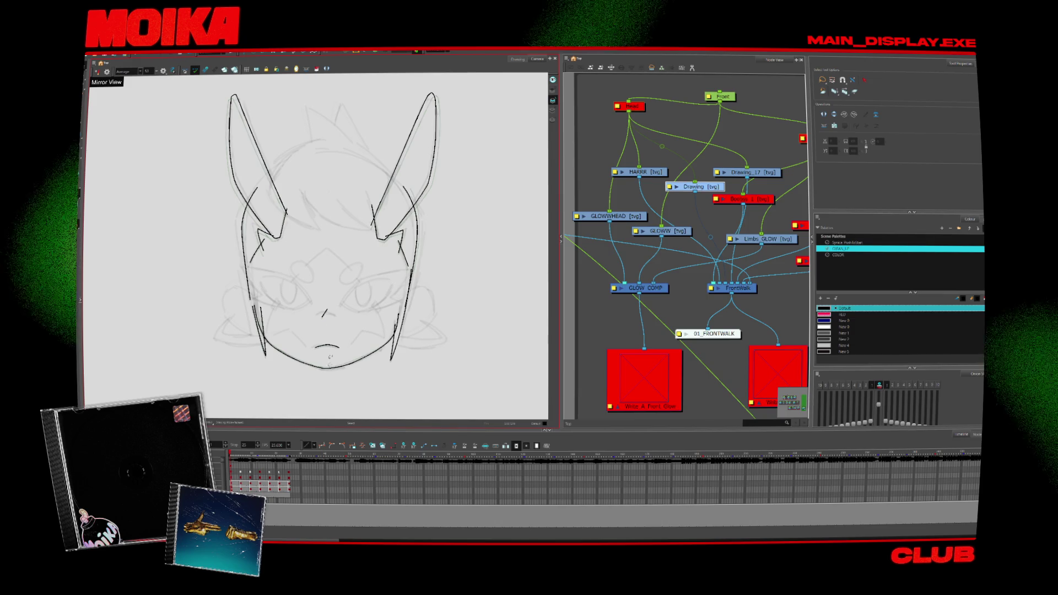
key("alt+b")
left_click(840, 249)
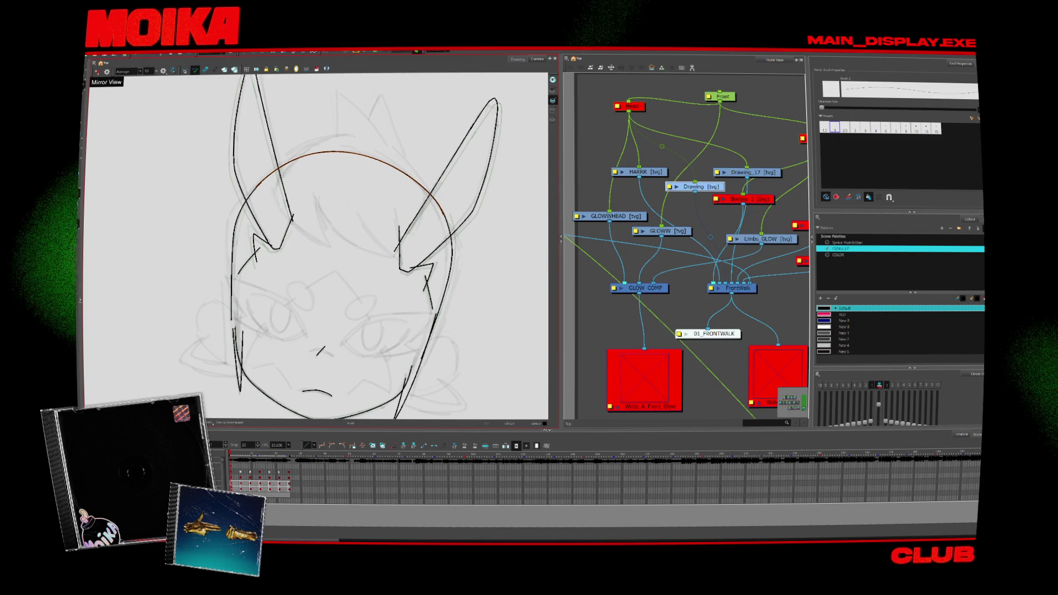
scroll(316, 124, "down", 10)
key("alt+z")
scroll(315, 111, "up", 6)
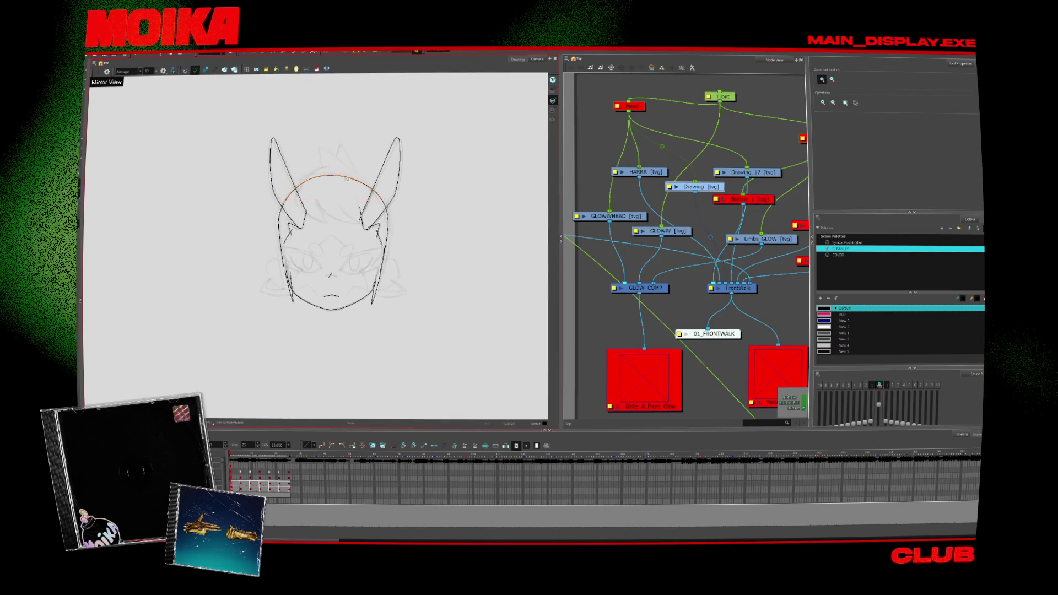
scroll(346, 178, "up", 2)
key("alt+s")
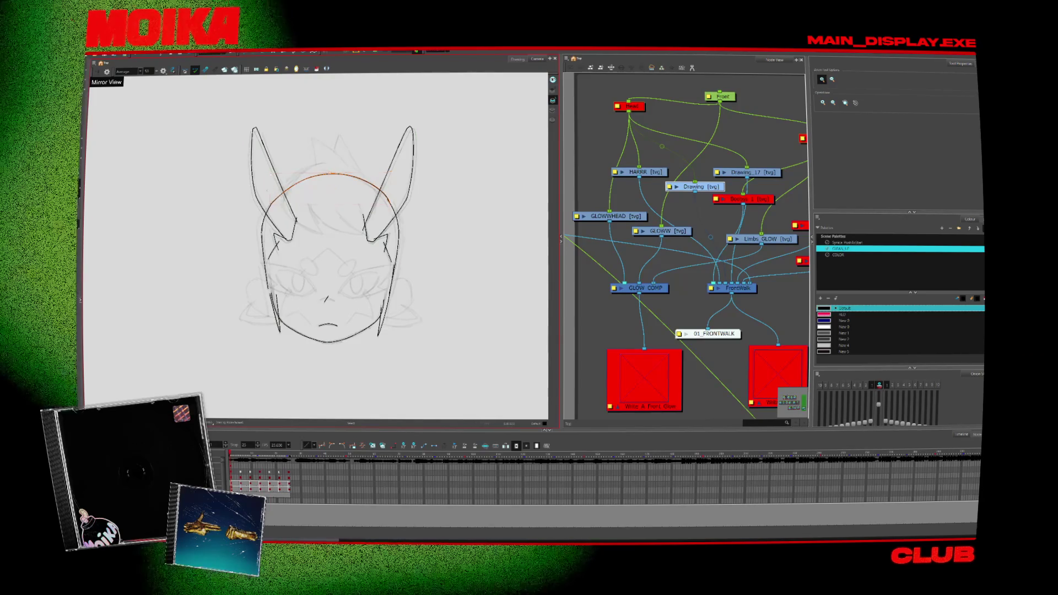
scroll(331, 189, "up", 3)
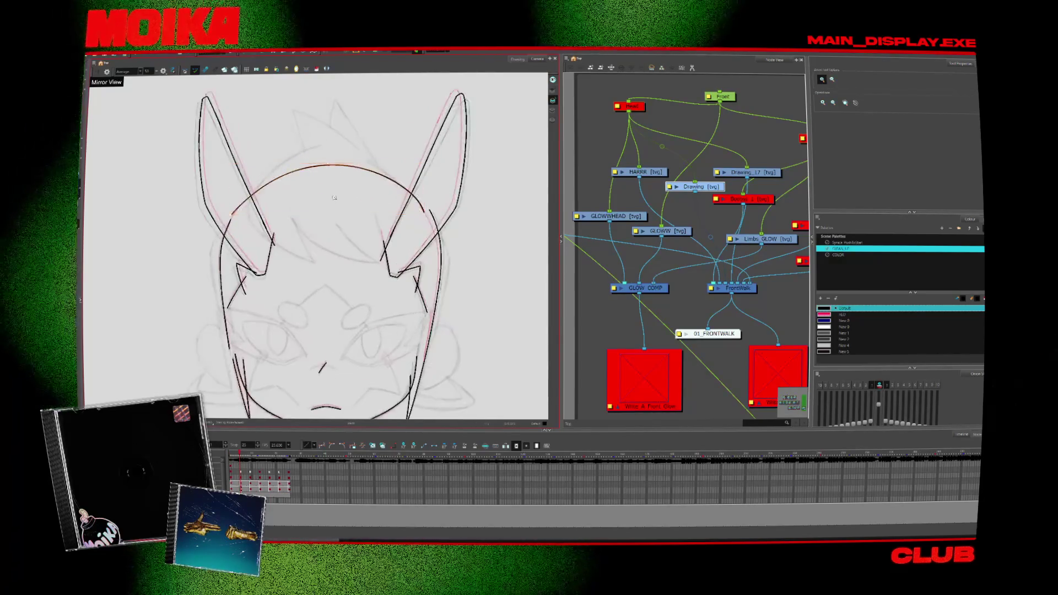
key("period")
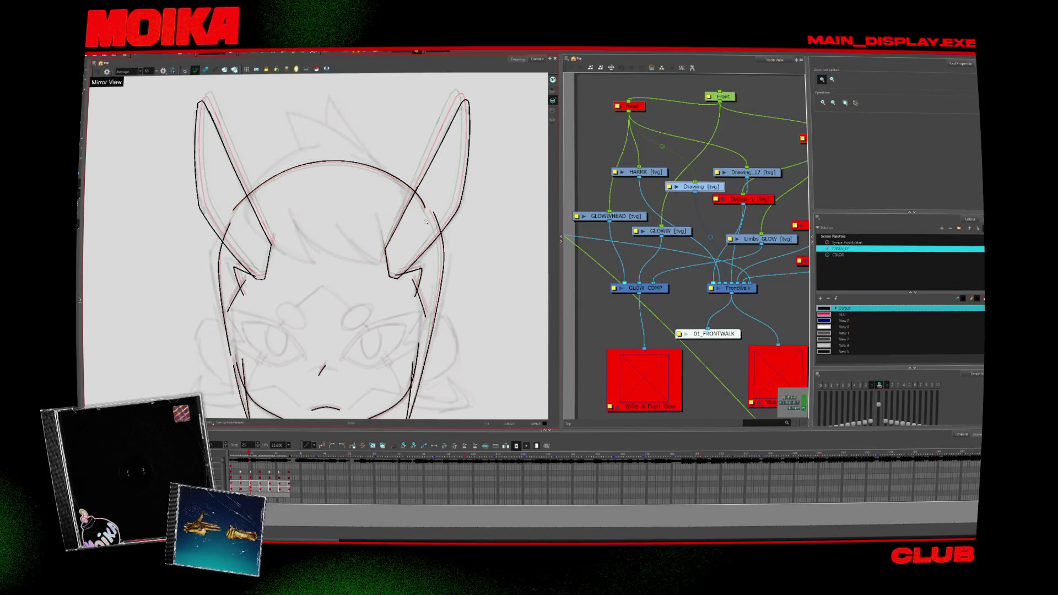
scroll(386, 248, "down", 3)
scroll(315, 256, "up", 1)
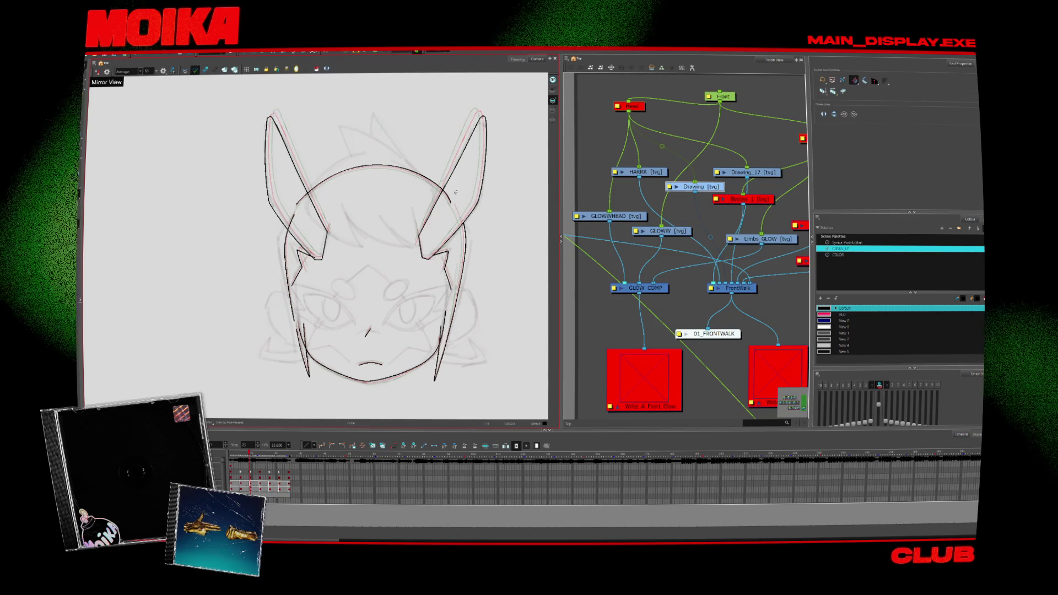
key("comma")
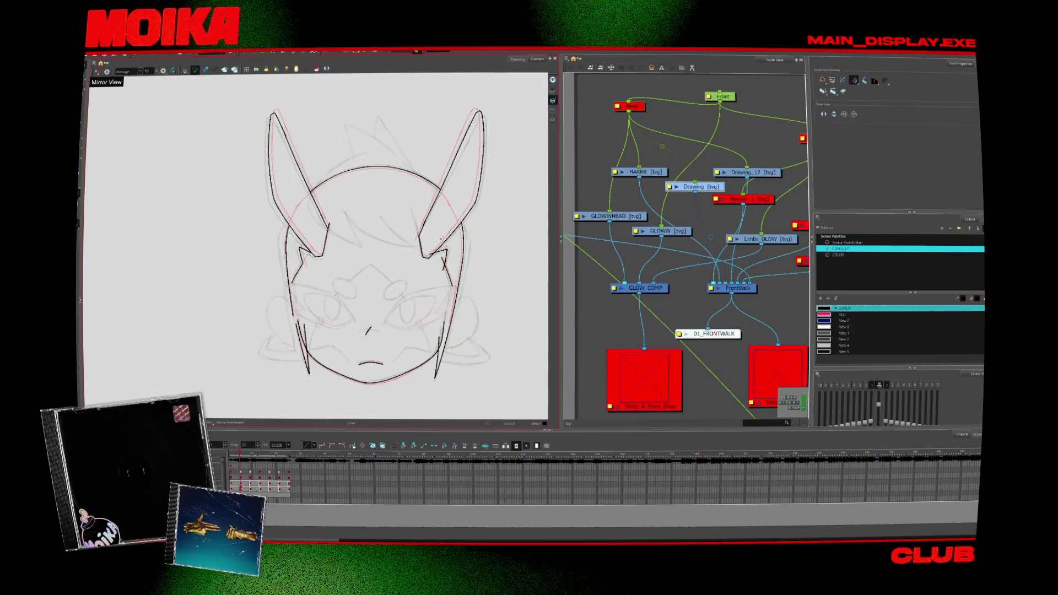
key("comma")
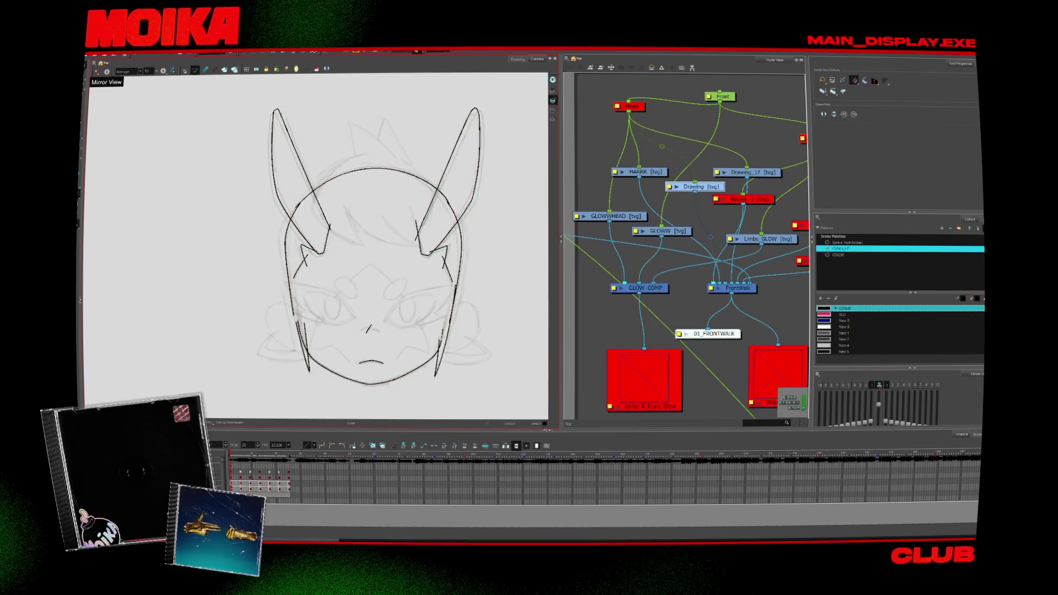
key("period")
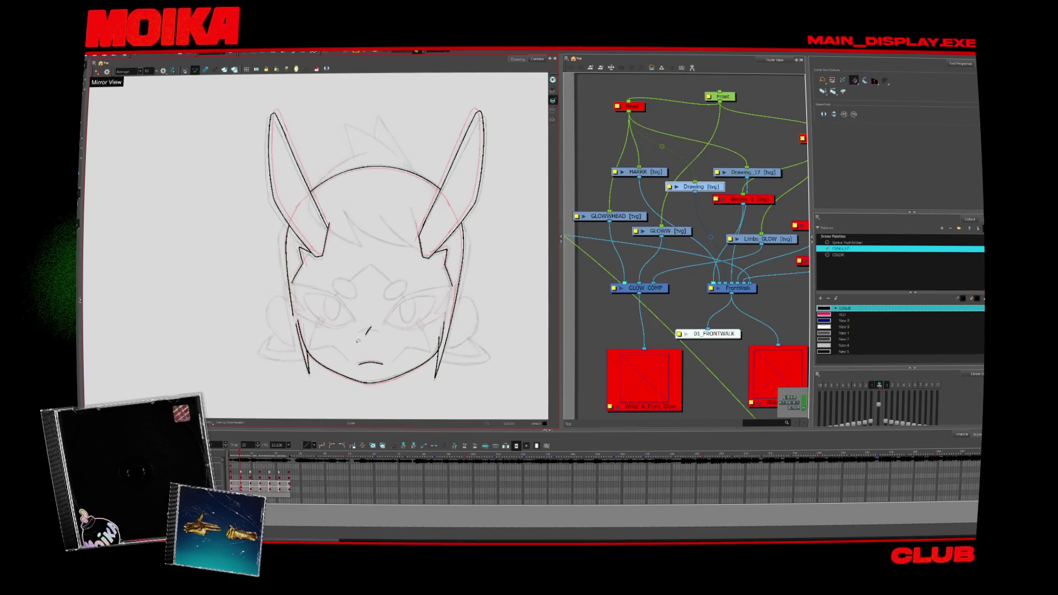
key("period")
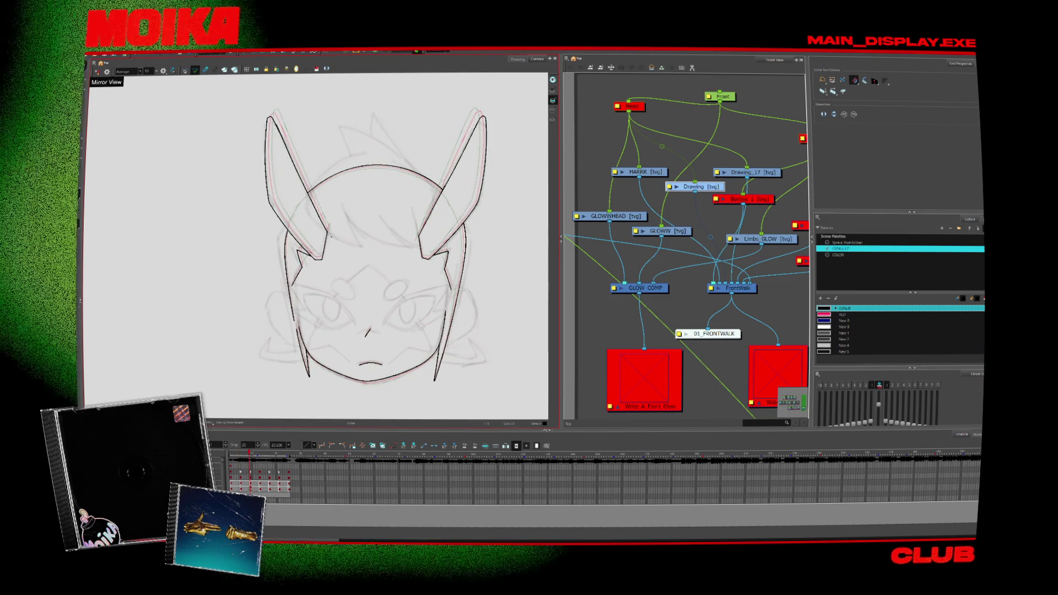
key("period")
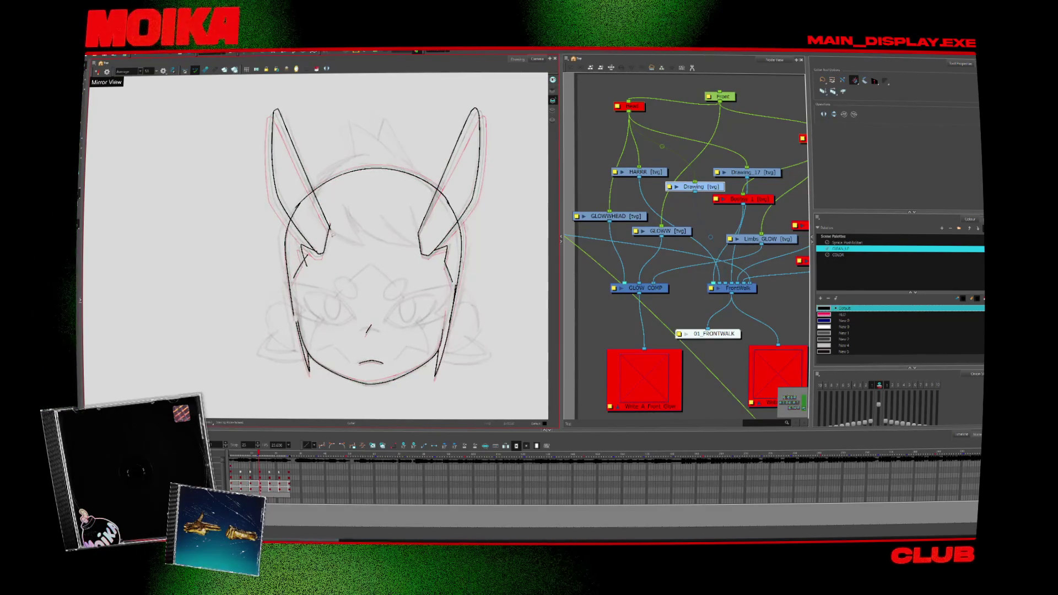
key("comma")
key("comma")
key("comma")
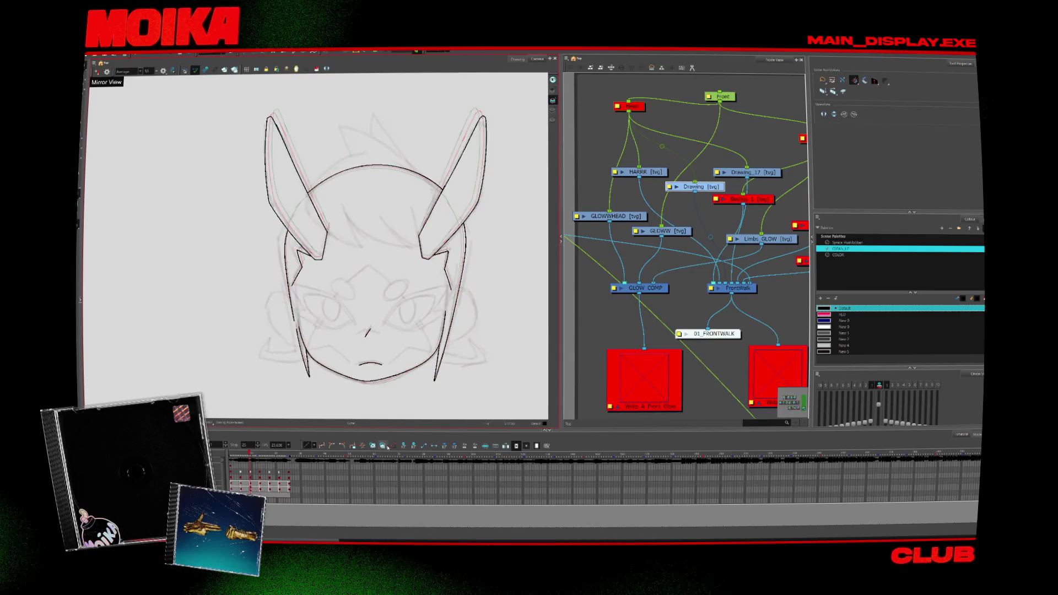
left_click(315, 317)
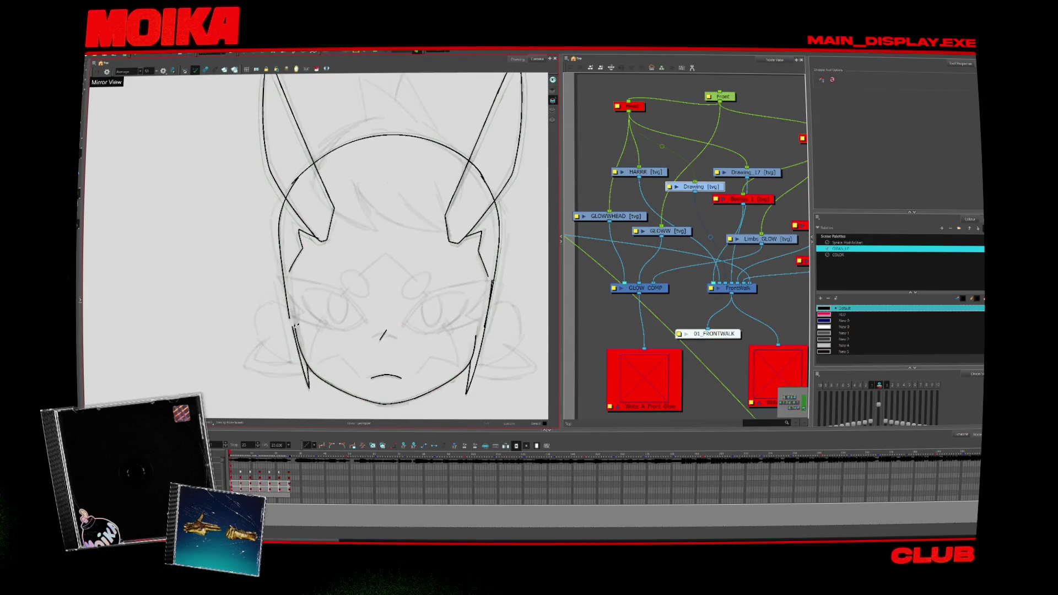
key("alt+b")
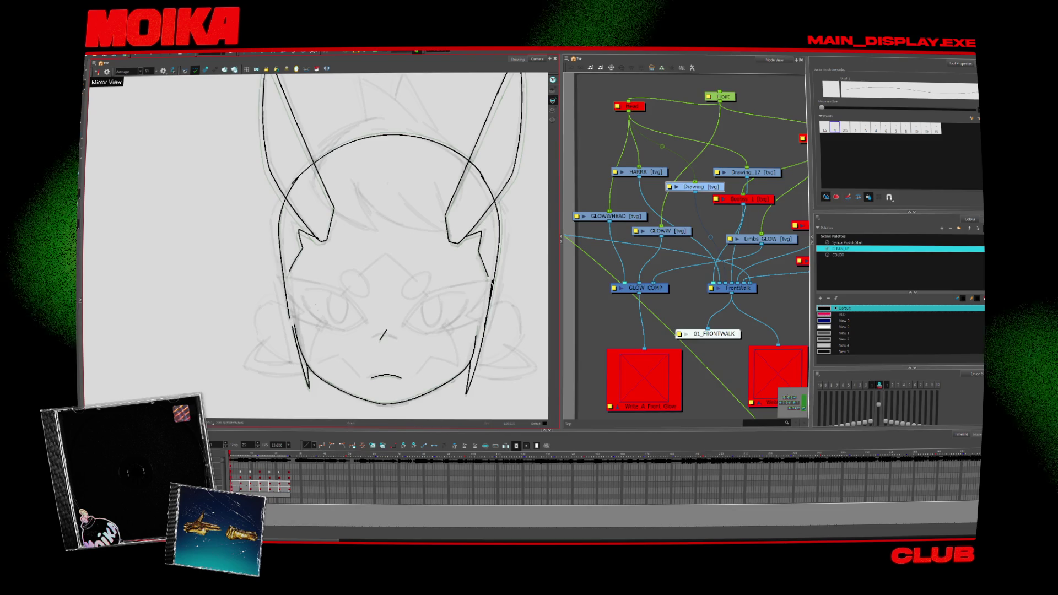
- Centre, rotate and zoom the view on the face's left side while stepping through drawings
left_click_drag(383, 333, 353, 292)
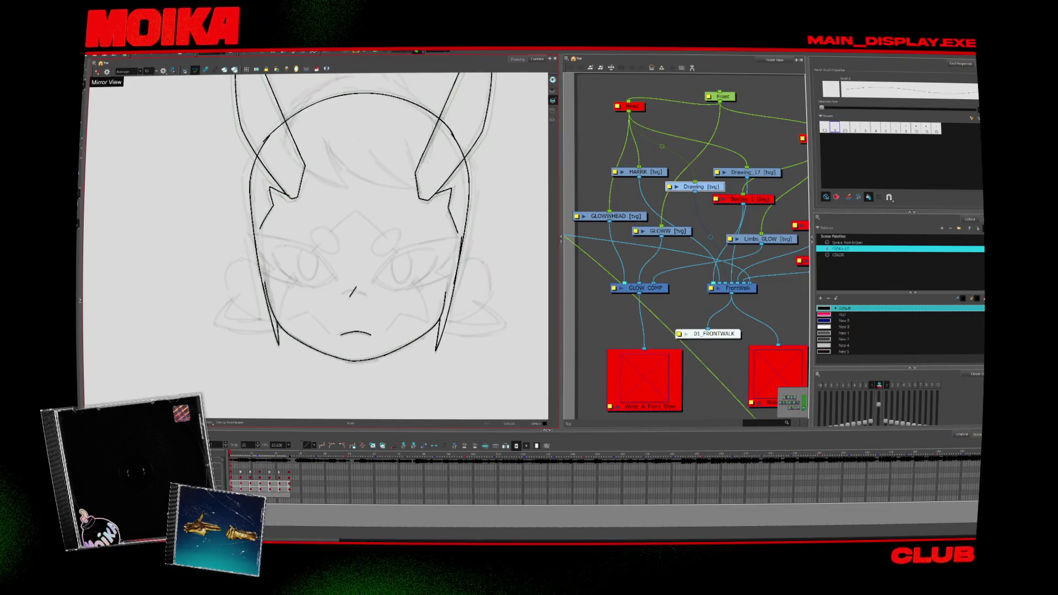
key("period")
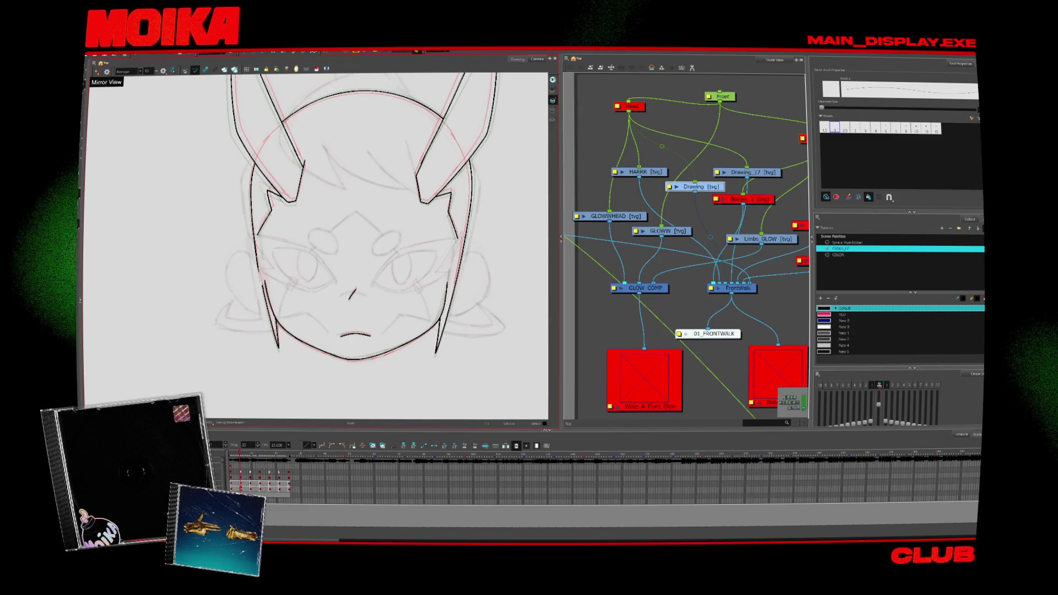
key("v")
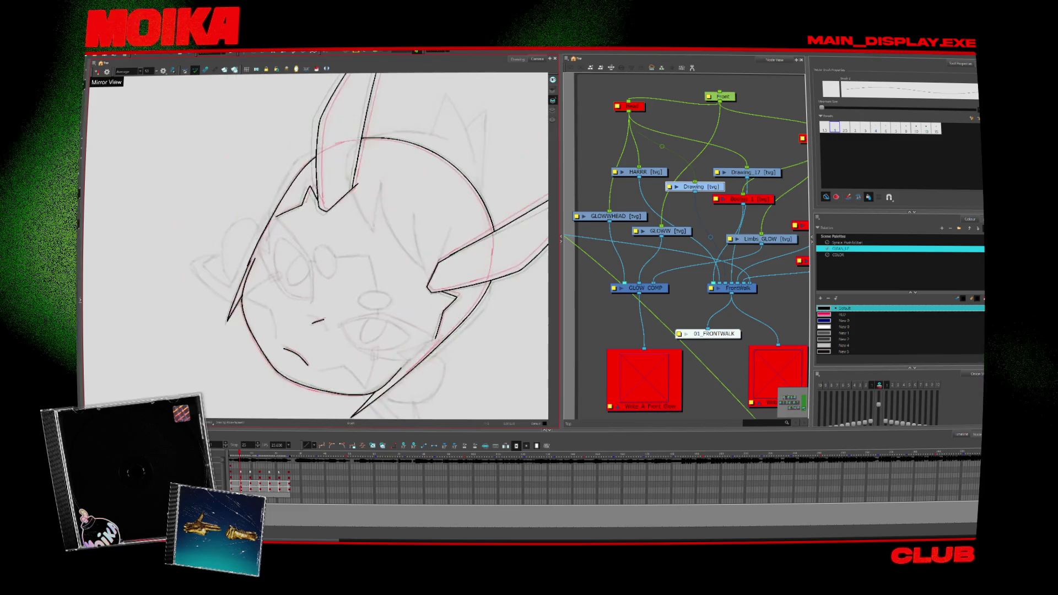
key("2")
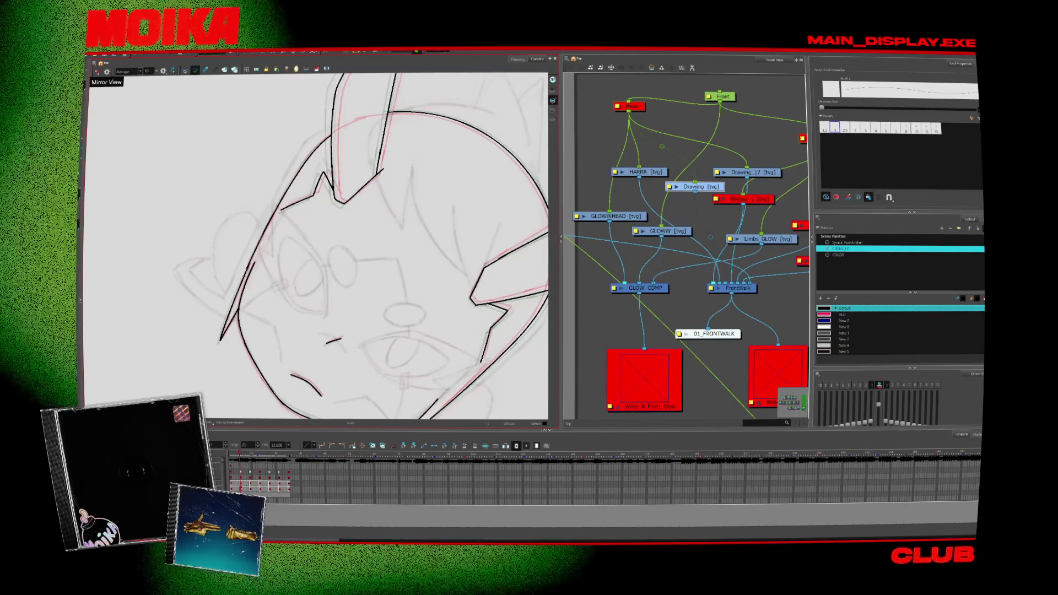
key("period")
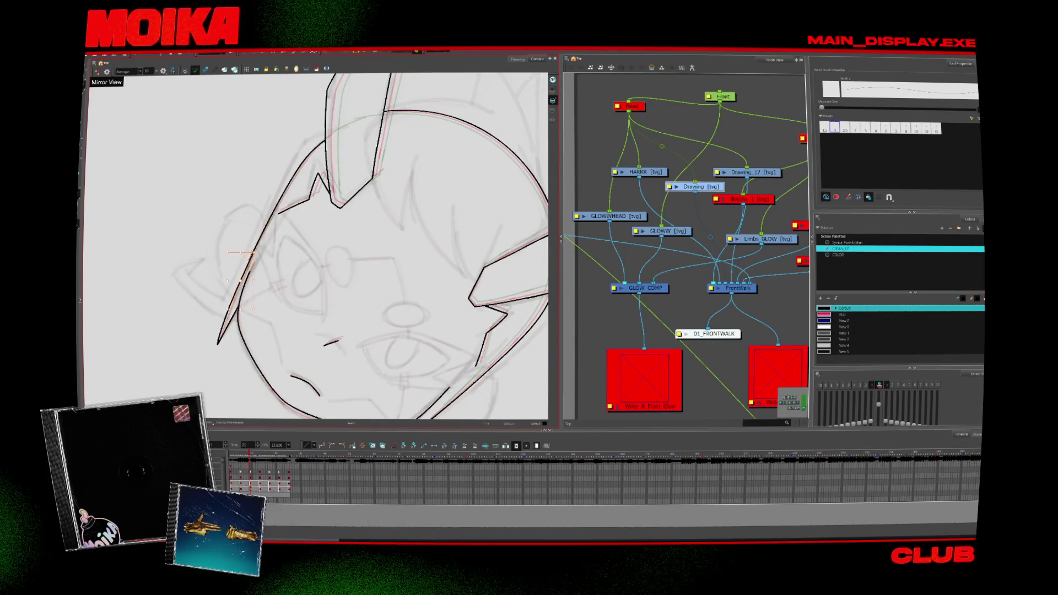
mouse_move(253, 238)
left_mouse_down()
mouse_move(231, 287)
mouse_move(243, 320)
left_mouse_up()
key("comma")
key("comma")
key("comma")
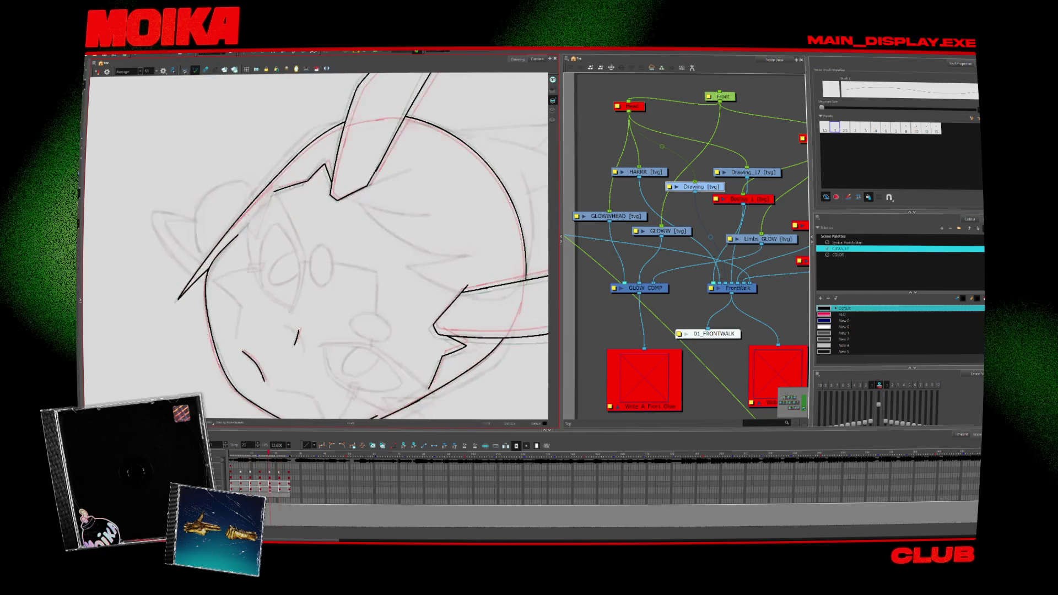
key("comma")
key("comma")
key("comma")
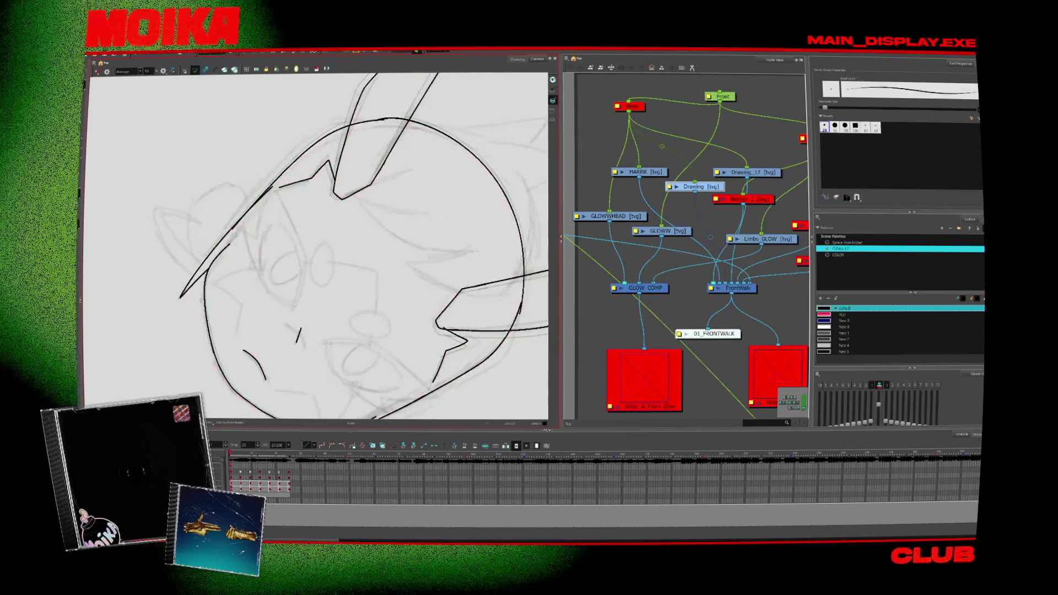
- Trim the head outline strokes with Select and Cutter, then draw the first curved ear arc
key("alt+s")
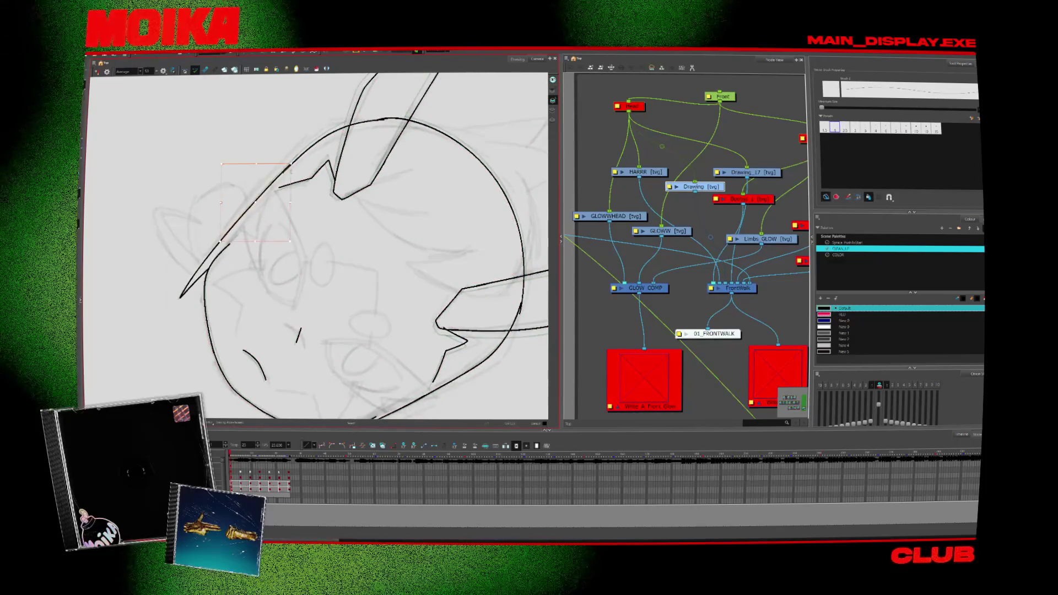
left_click(292, 165)
key("alt+b")
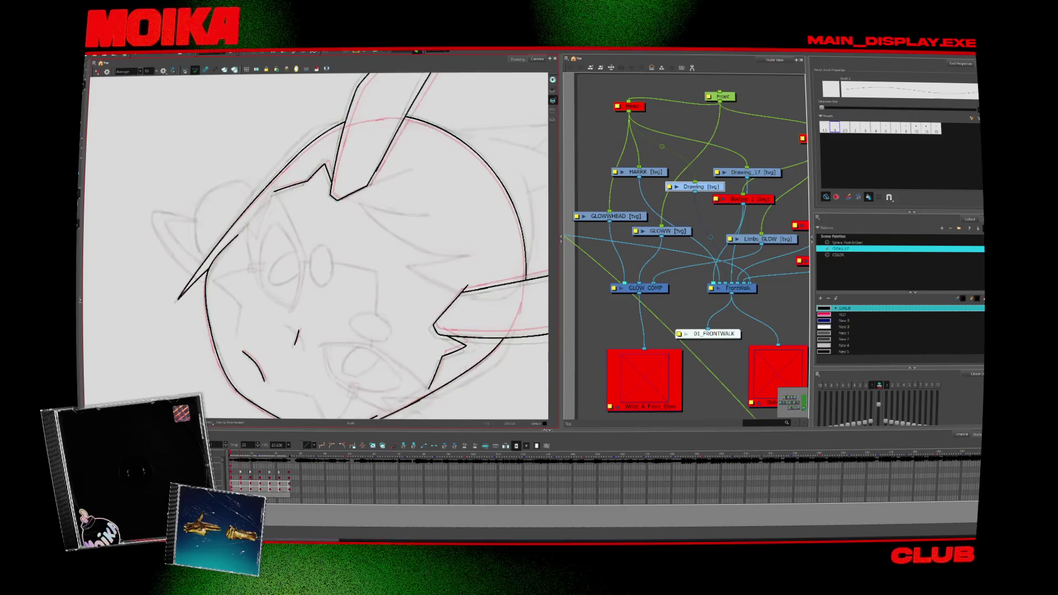
key("alt+t")
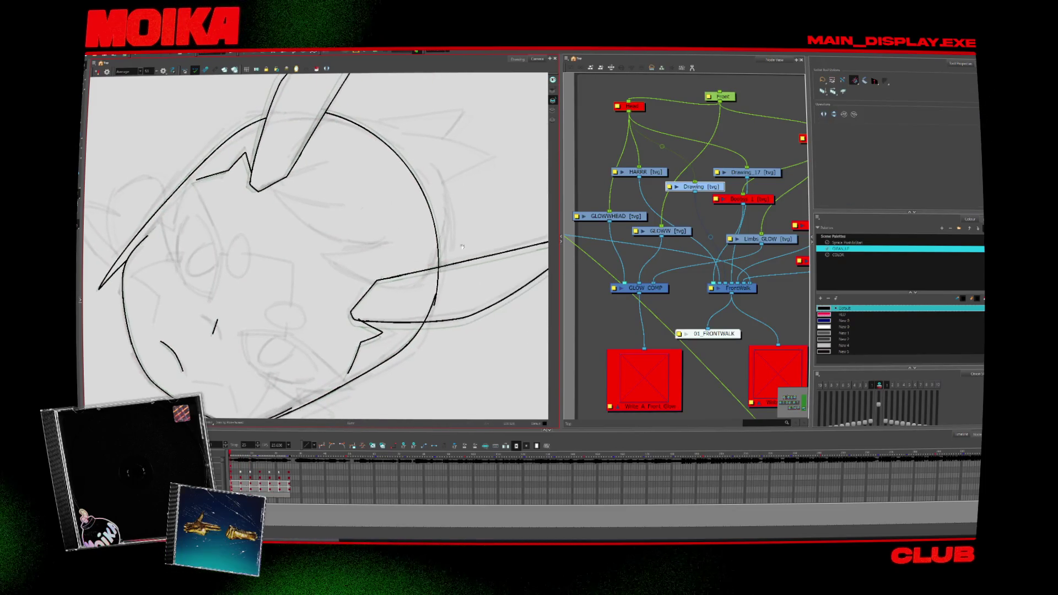
key("period")
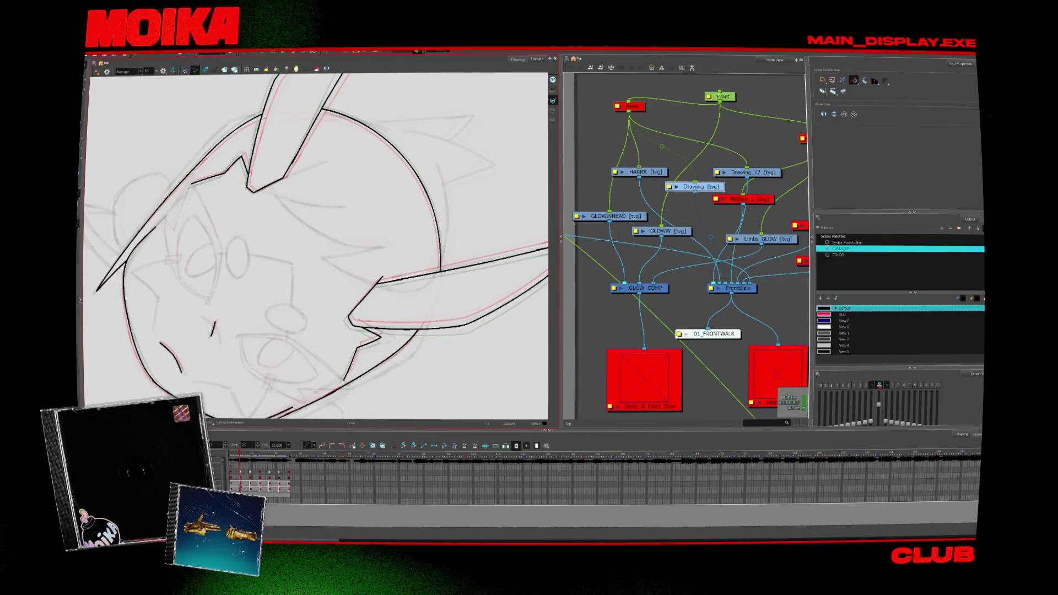
left_click_drag(455, 240, 460, 158)
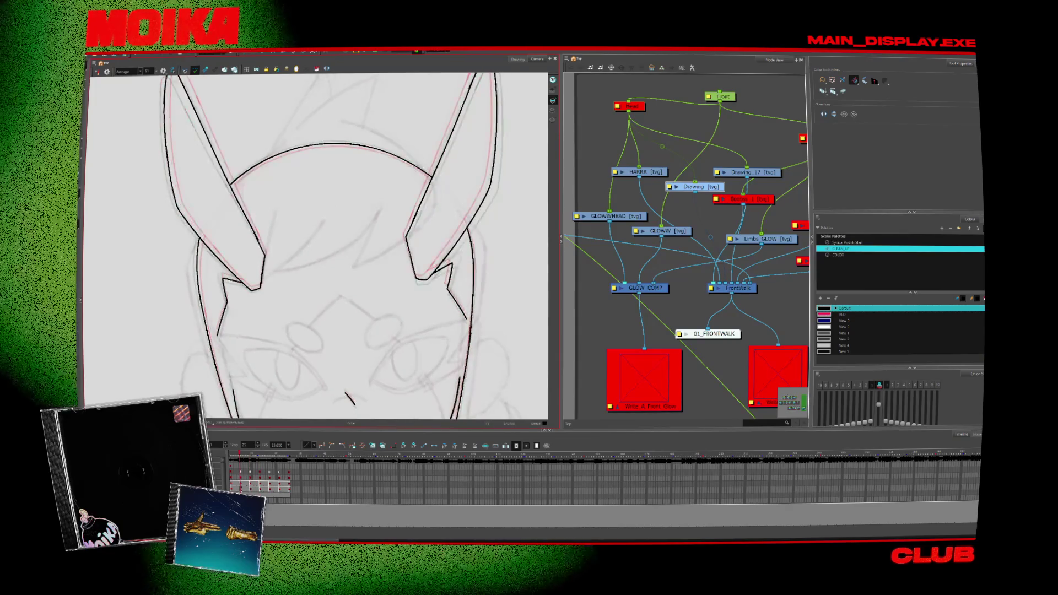
key("alt+b")
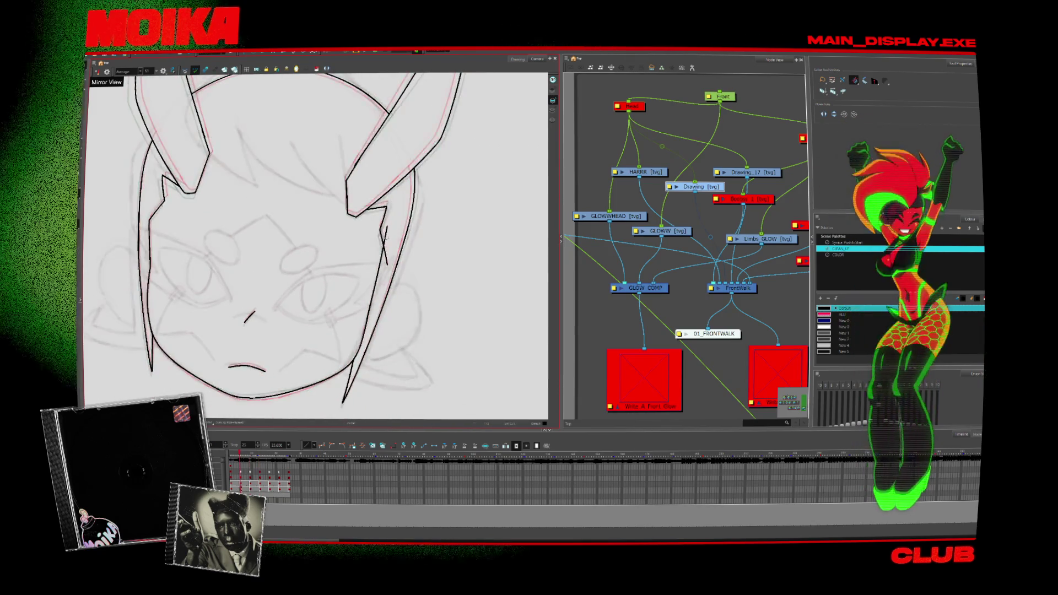
key("alt+b")
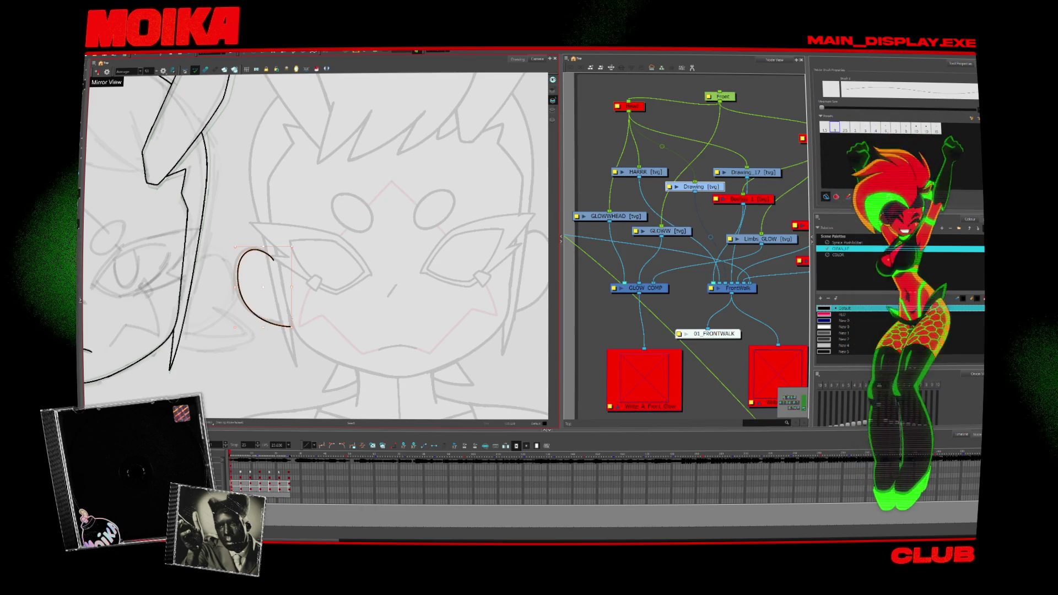
- Draw an ear loop beside the left cheek, then zoom in and stroke the right ear
key("ctrl+z")
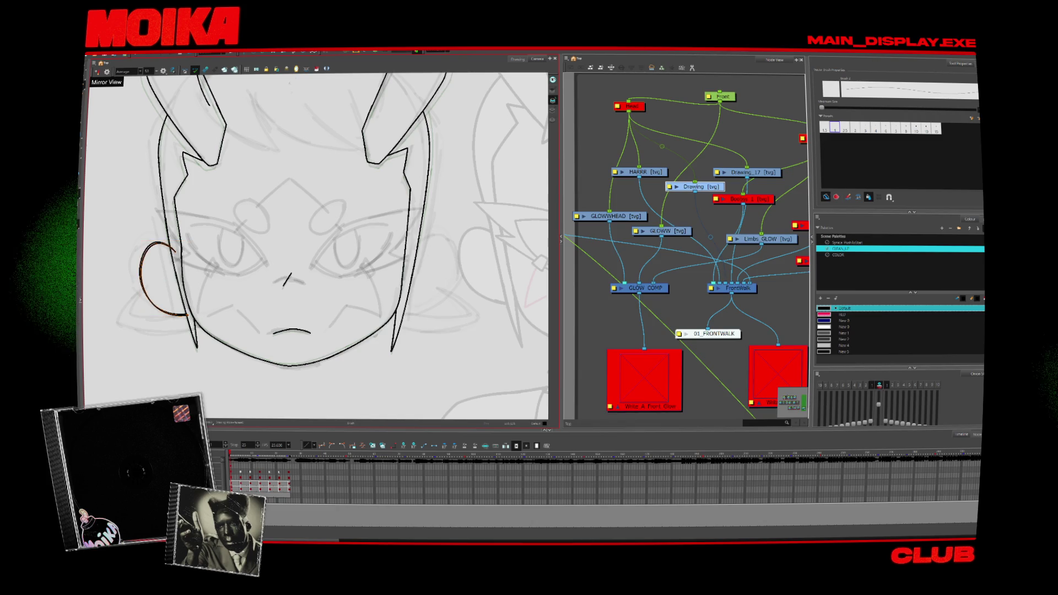
left_click_drag(187, 315, 165, 245)
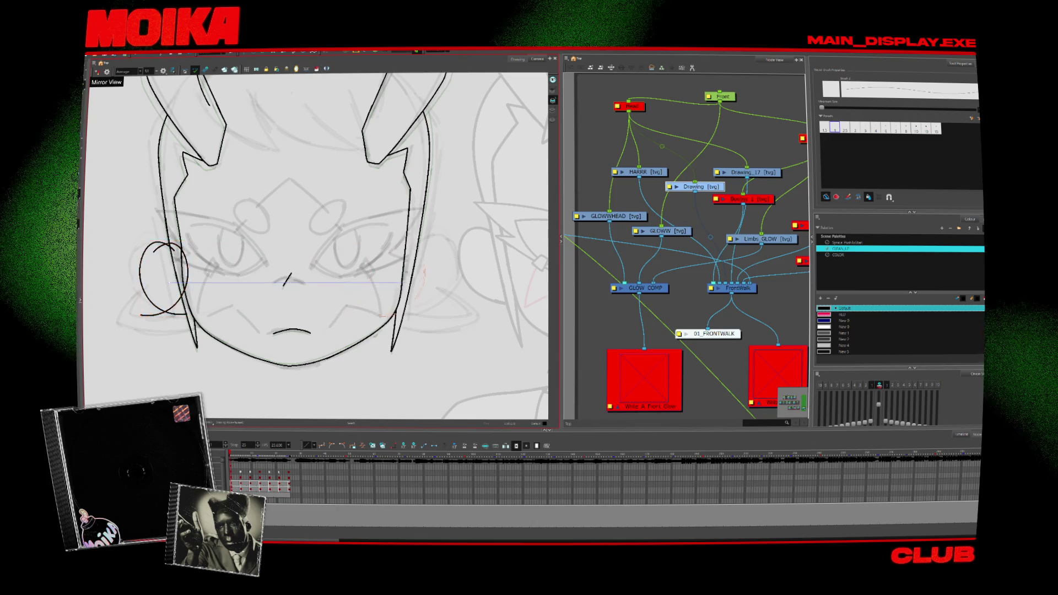
key("shift+m")
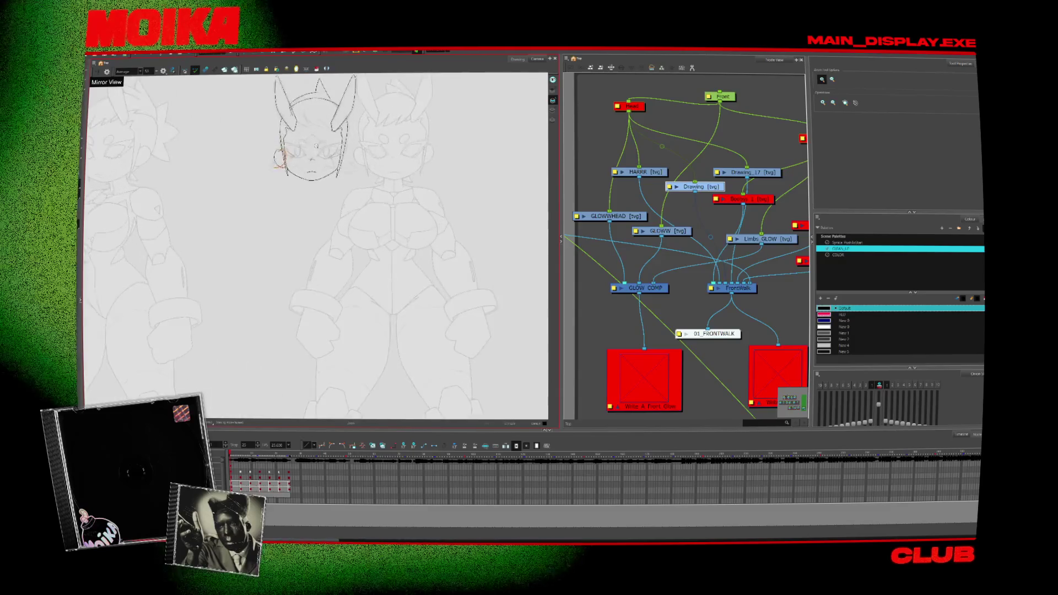
left_click_drag(276, 83, 358, 198)
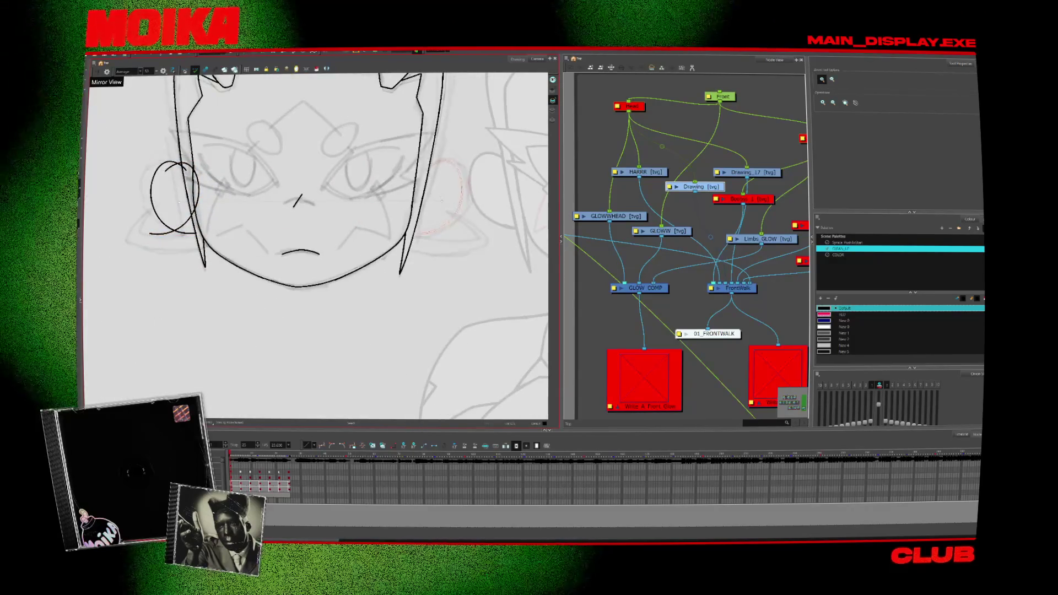
left_click_drag(420, 223, 371, 289)
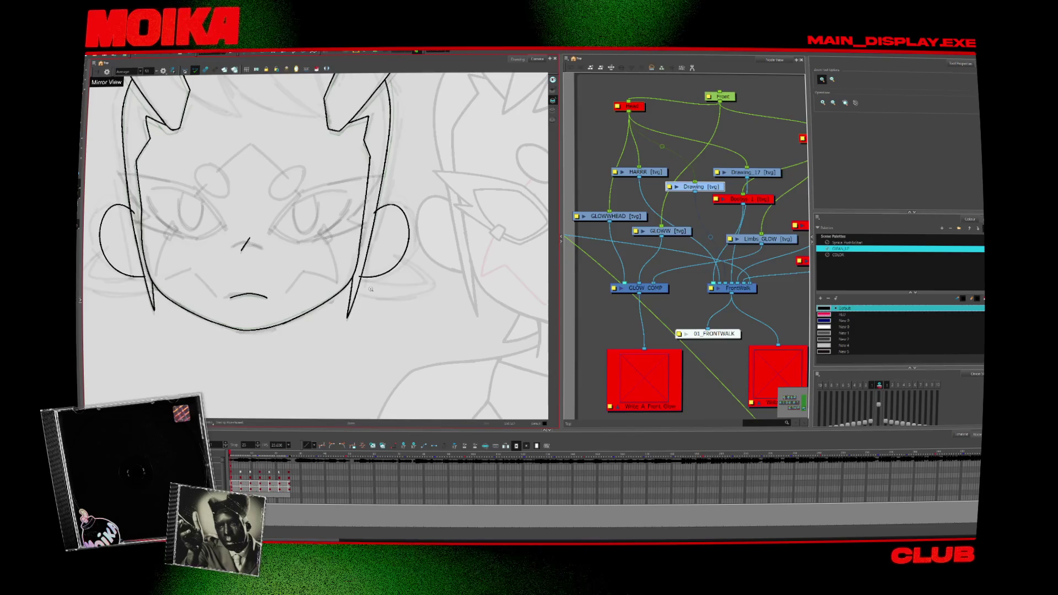
- On the next drawing, ink the right ear curve over the red onion-skin line and select it
key("period")
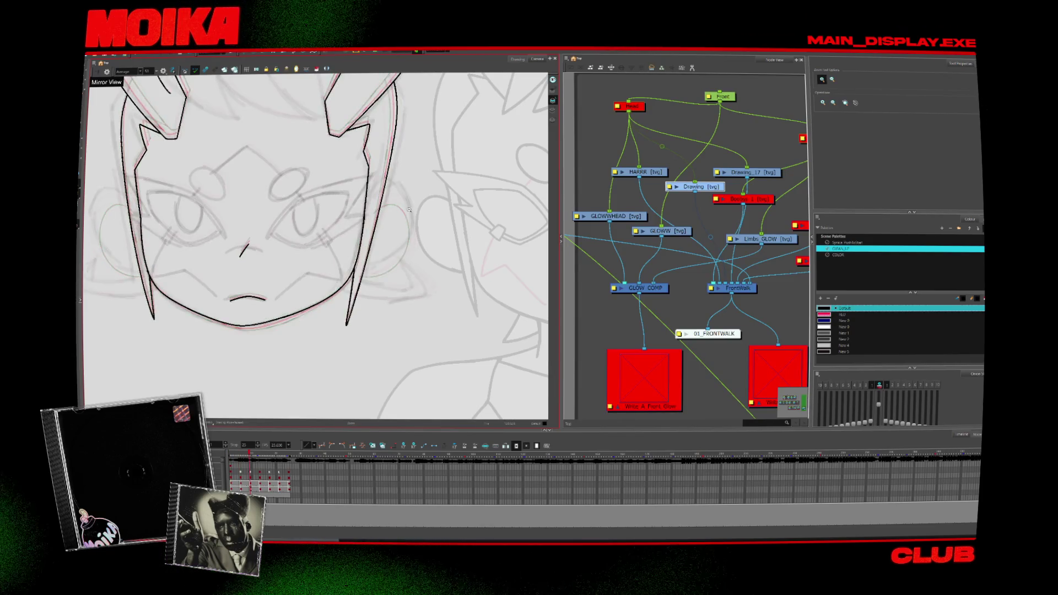
key("alt+b")
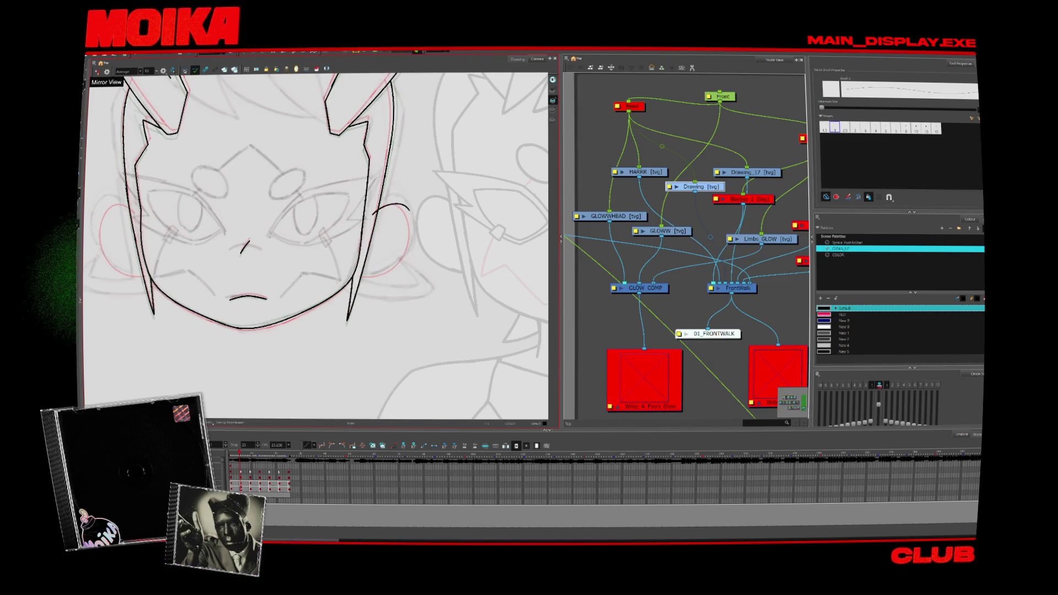
left_click_drag(377, 213, 358, 275)
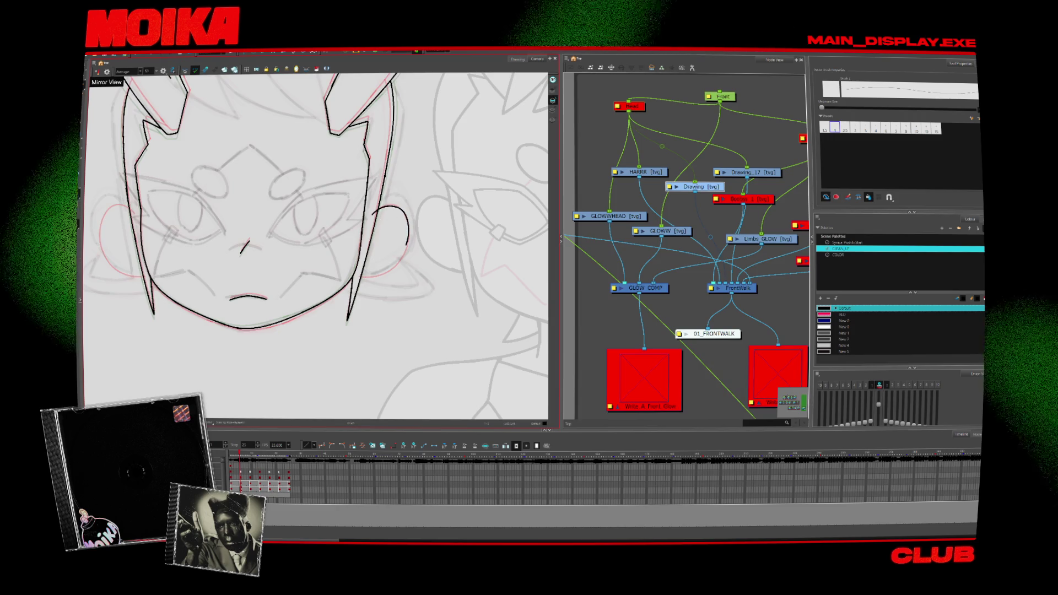
key("alt+s")
left_click(408, 232)
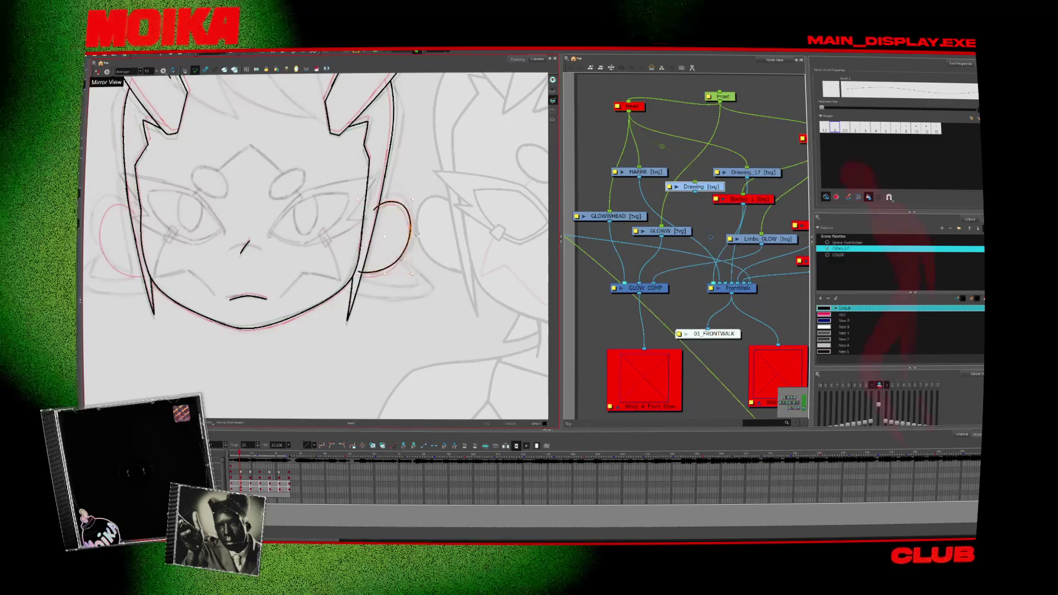
- In mirrored view, extend the right ear into a full curve meeting the face outline
key("4")
left_click_drag(434, 210, 447, 245)
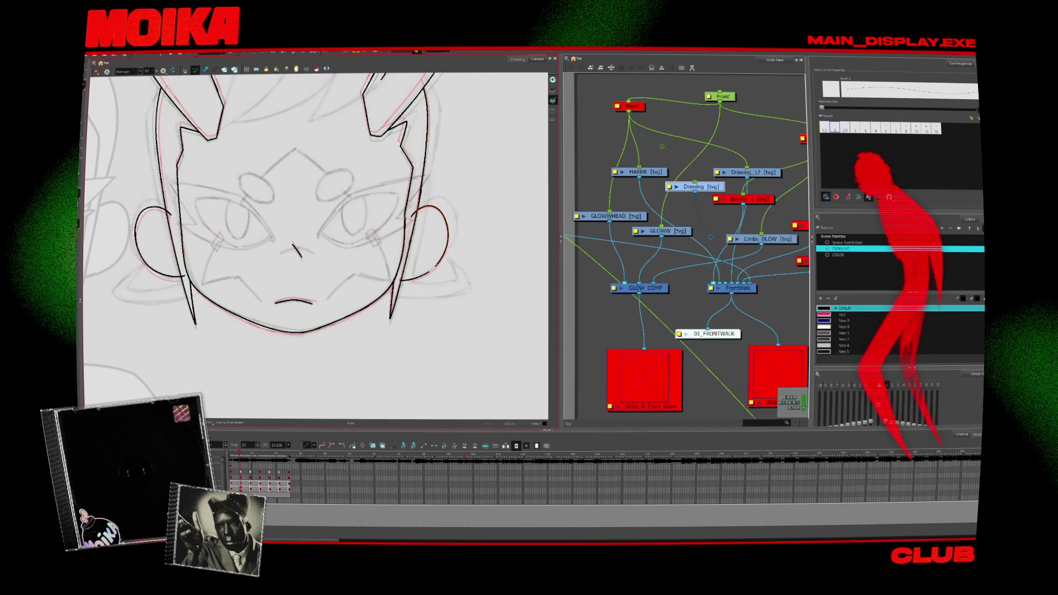
left_click_drag(435, 263, 402, 280)
left_click(426, 244)
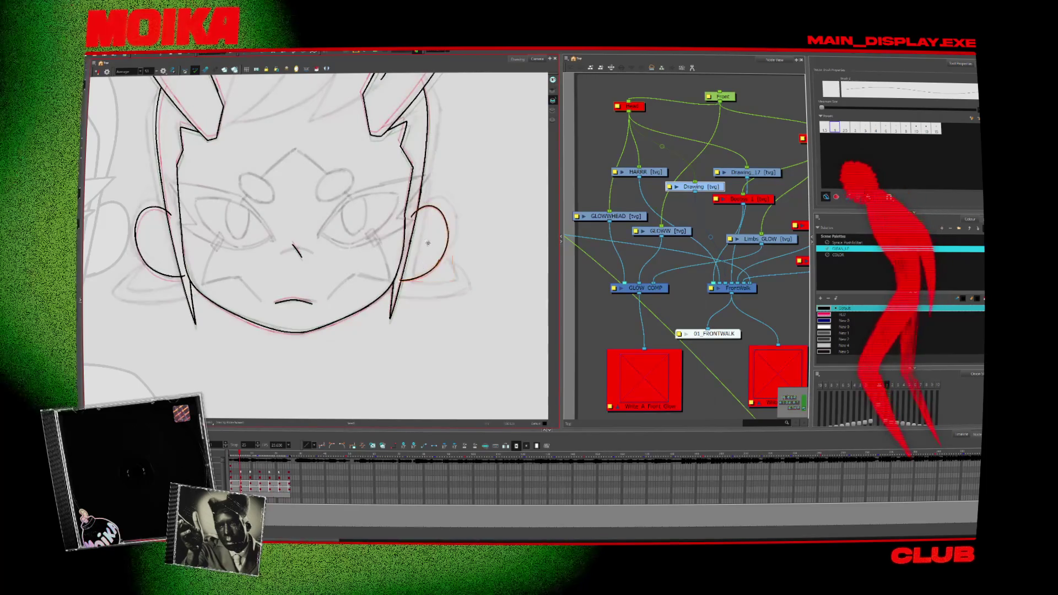
key("period")
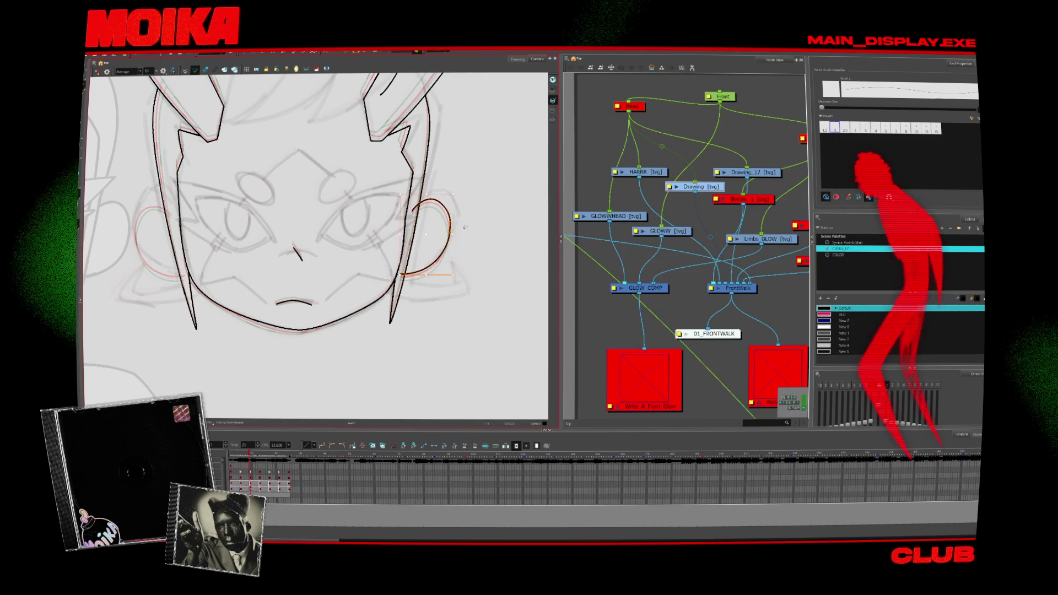
- Erase the ear arc's extra upper part, tidy it with Cutter, and compare neighbouring frames
key("alt+e")
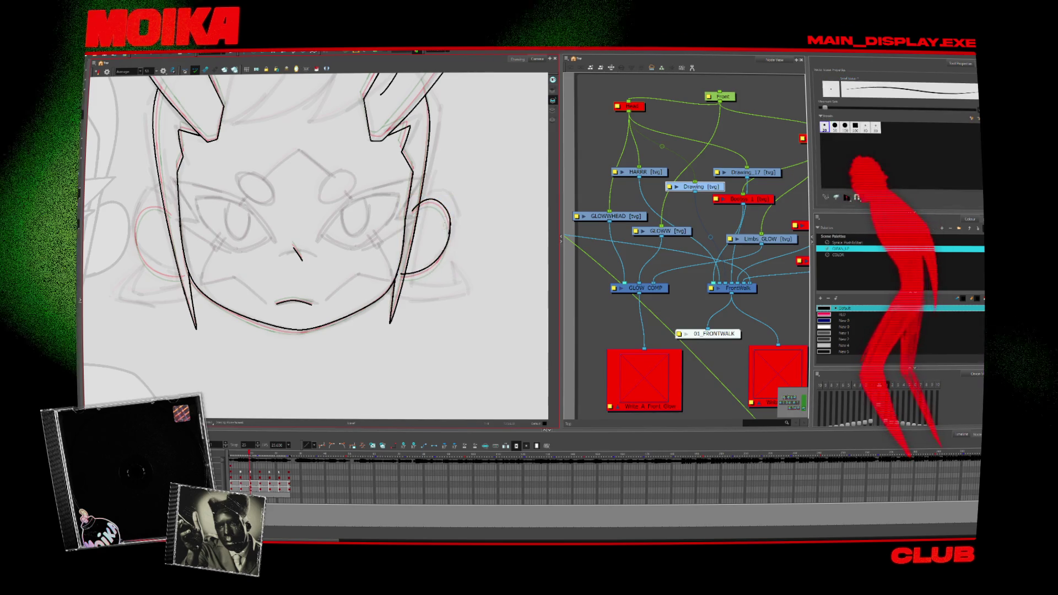
key("4")
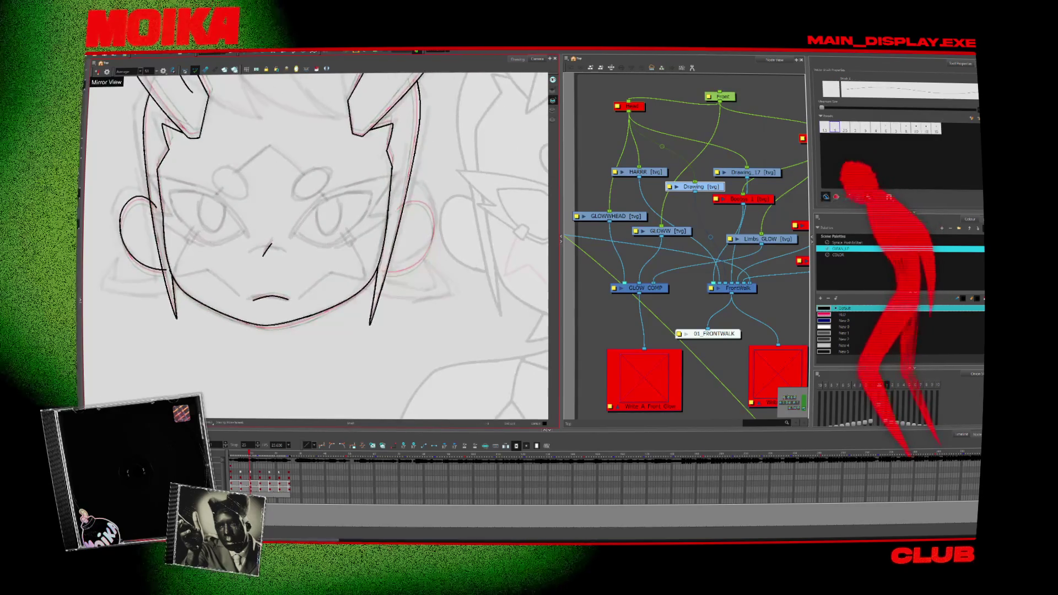
left_click_drag(396, 212, 413, 204)
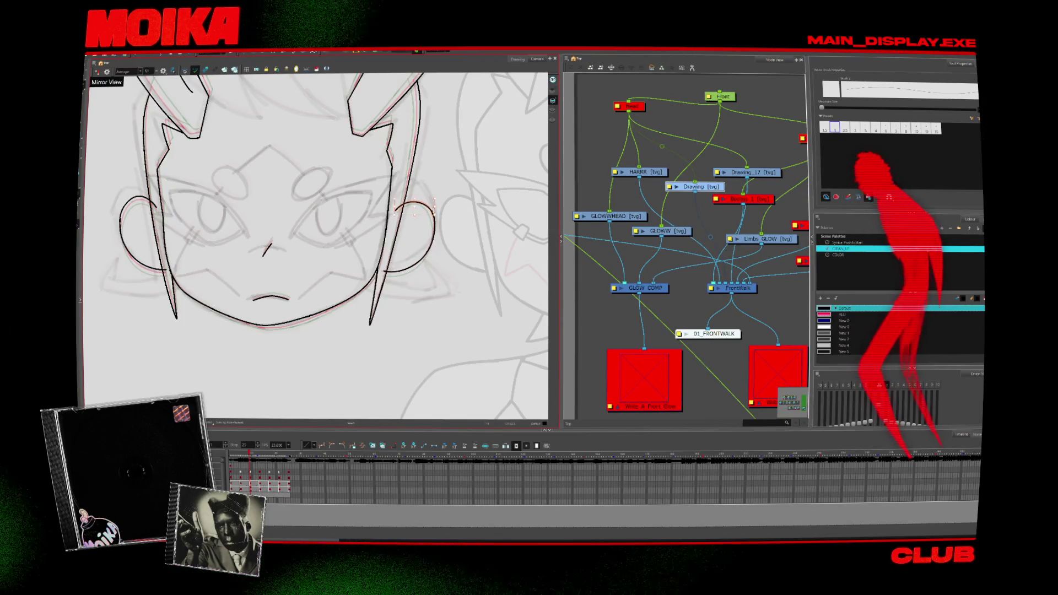
left_click(415, 237)
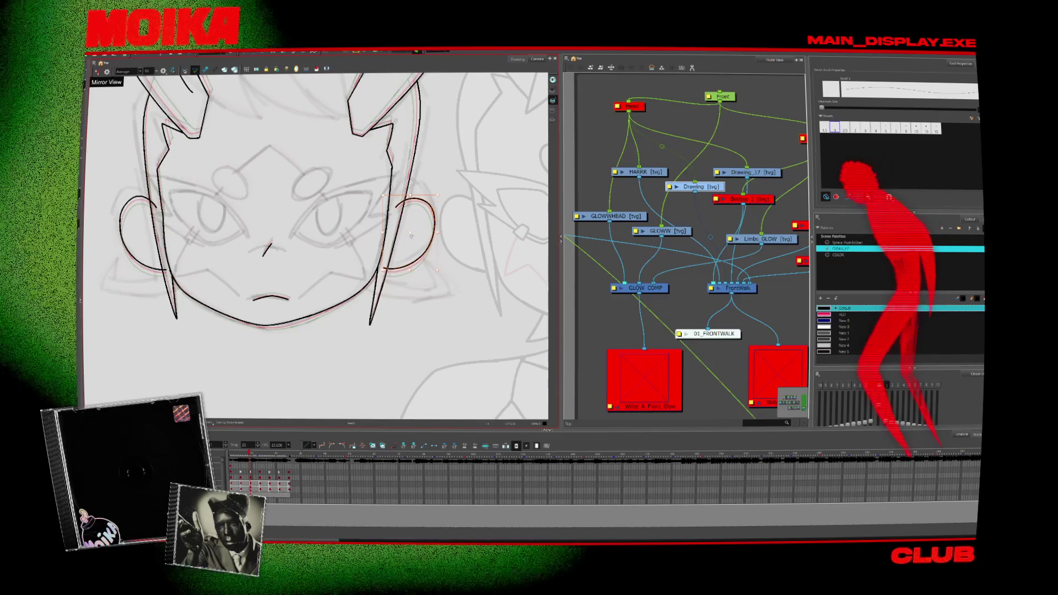
key("alt+t")
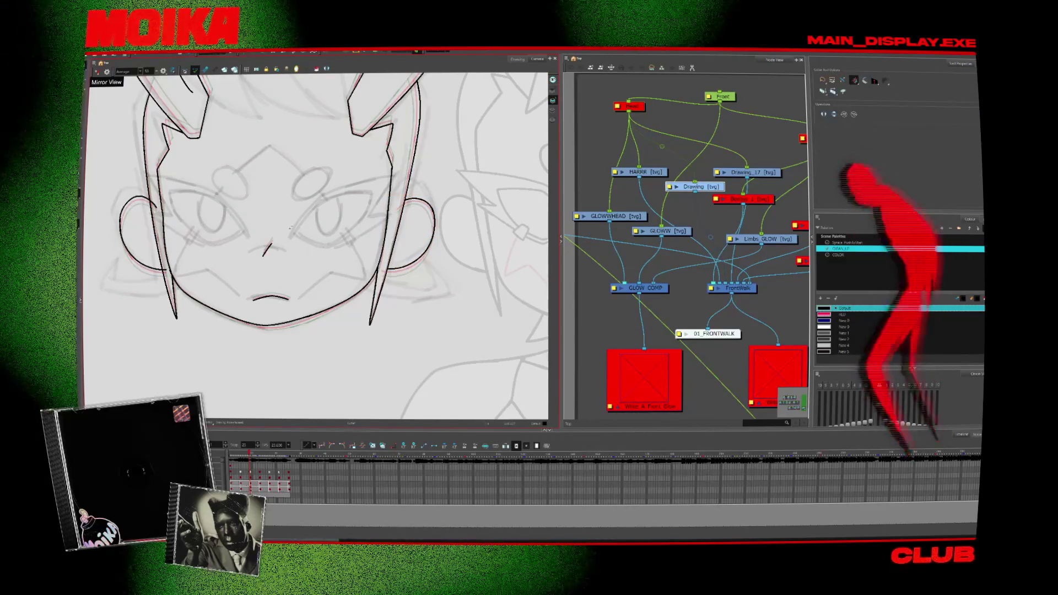
key("comma")
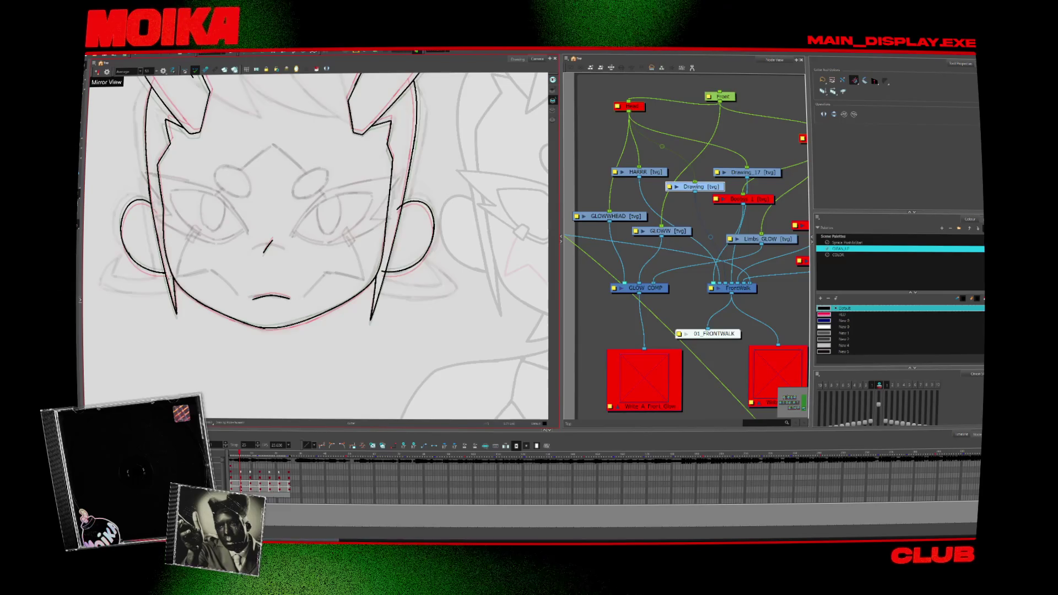
key("comma")
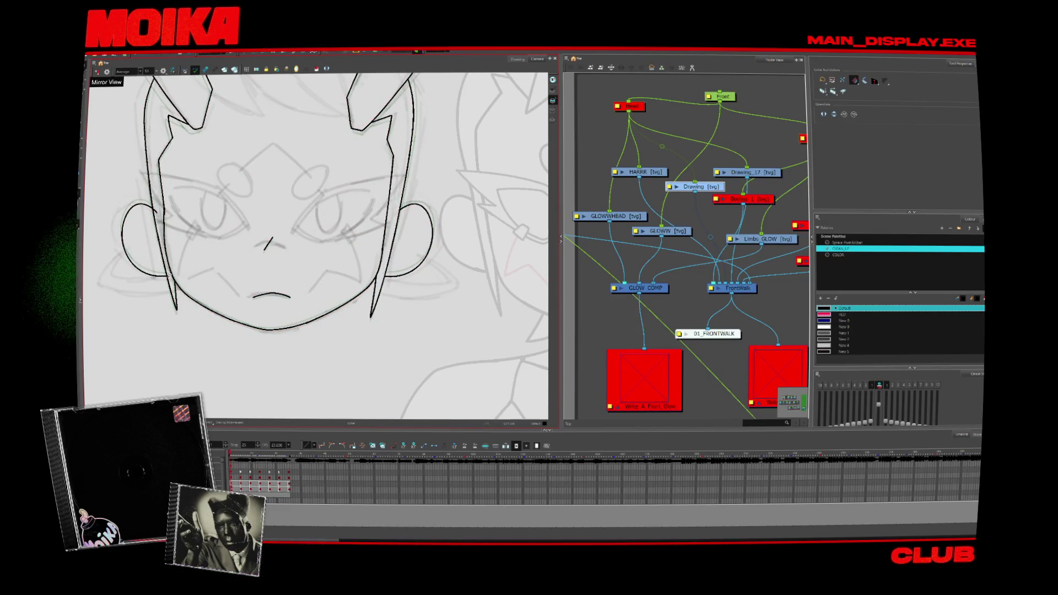
key("period")
key("period")
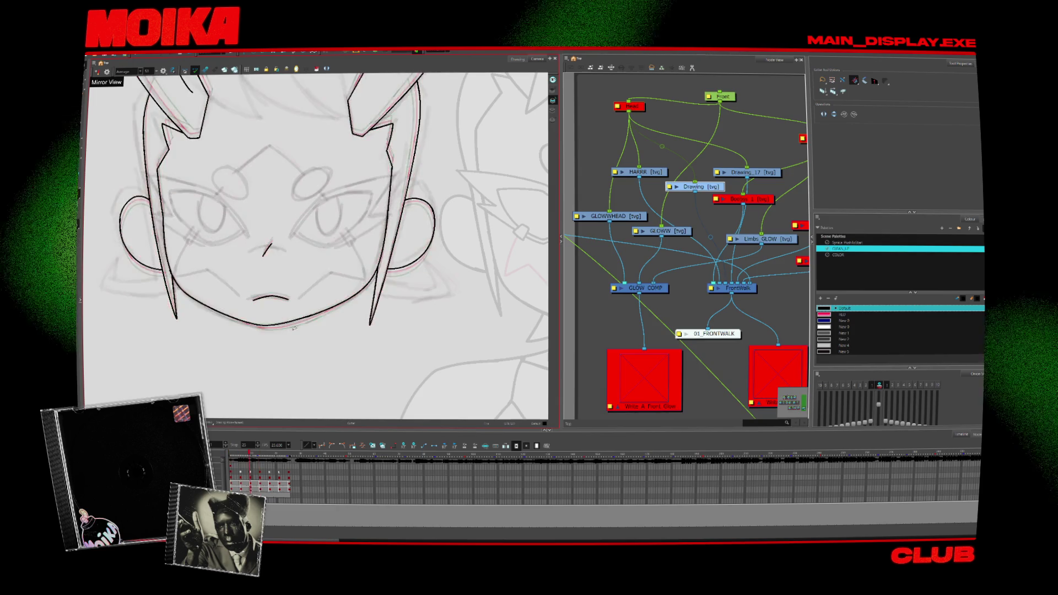
key("alt+z")
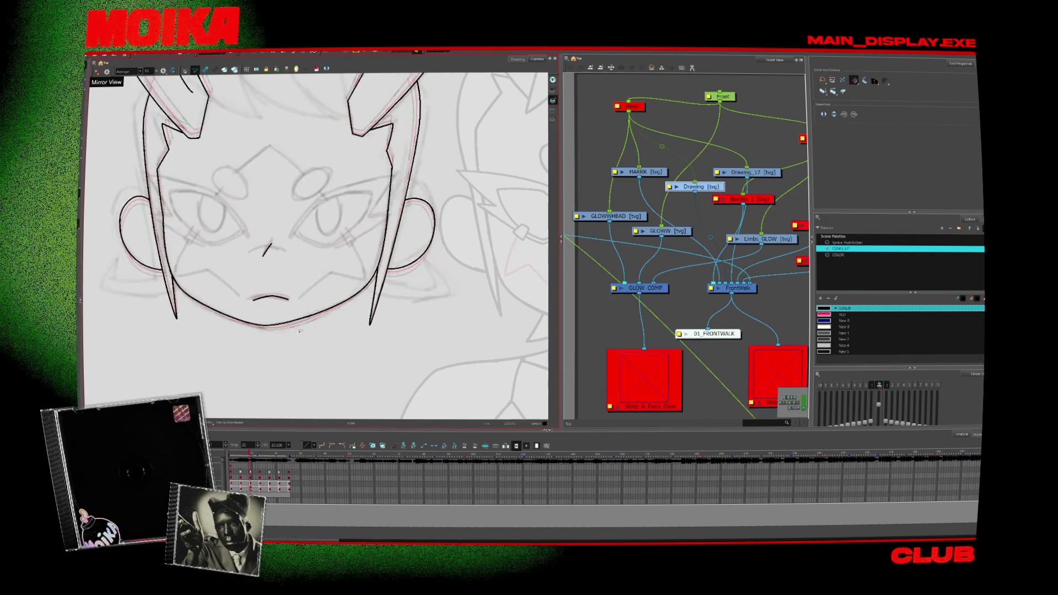
scroll(337, 323, "down", 4)
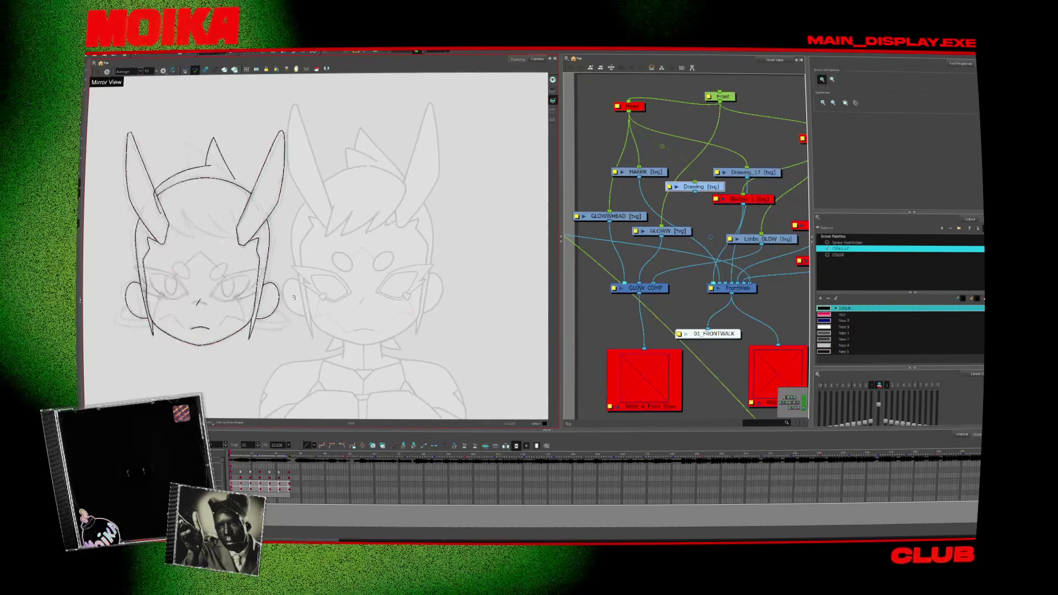
- Recentre and zoom the Camera view on the head, stepping one frame forward and back
left_click_drag(368, 269, 390, 280)
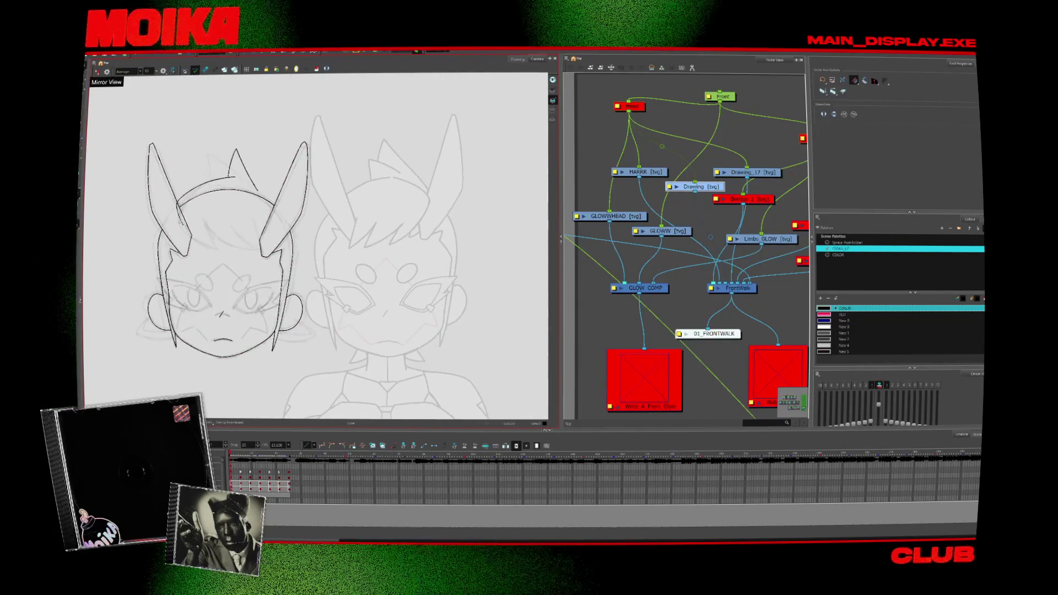
key("alt+b")
key("period")
key("comma")
key("comma")
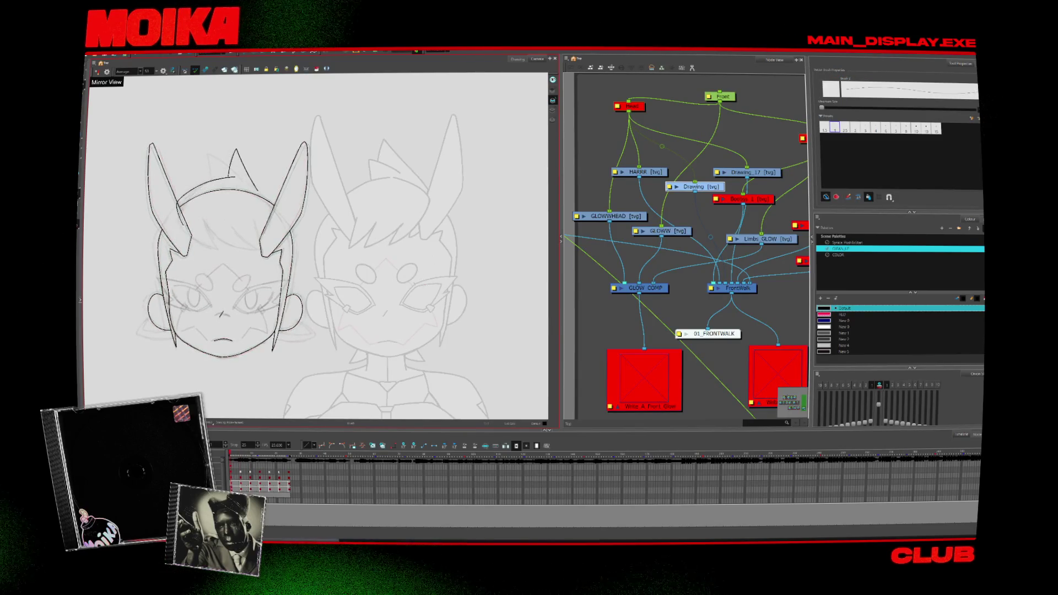
key("alt+z")
scroll(451, 277, "up", 4)
scroll(452, 277, "down", 3)
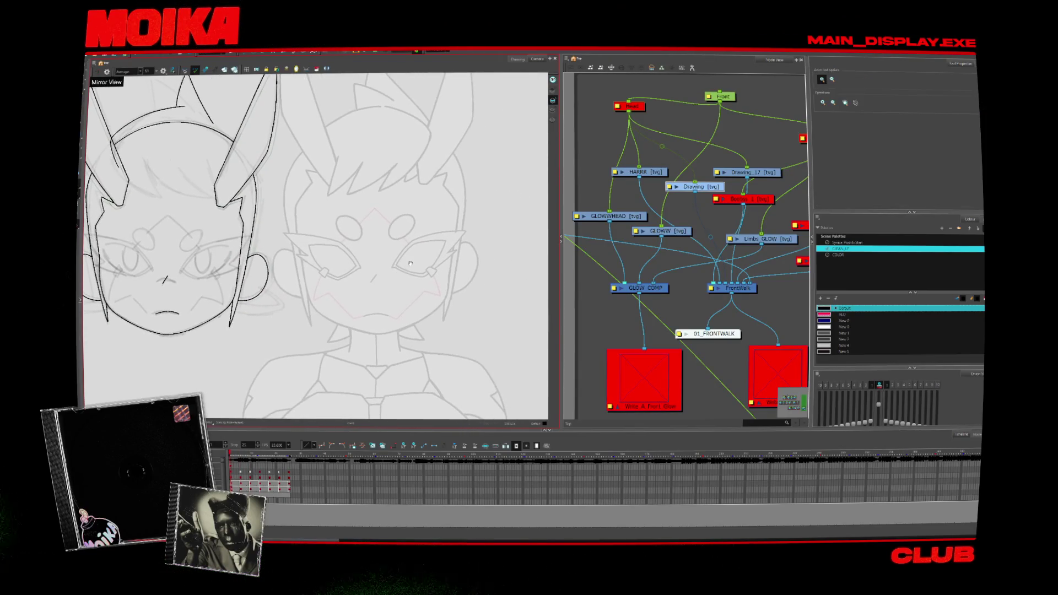
scroll(371, 219, "down", 5)
scroll(372, 219, "up", 6)
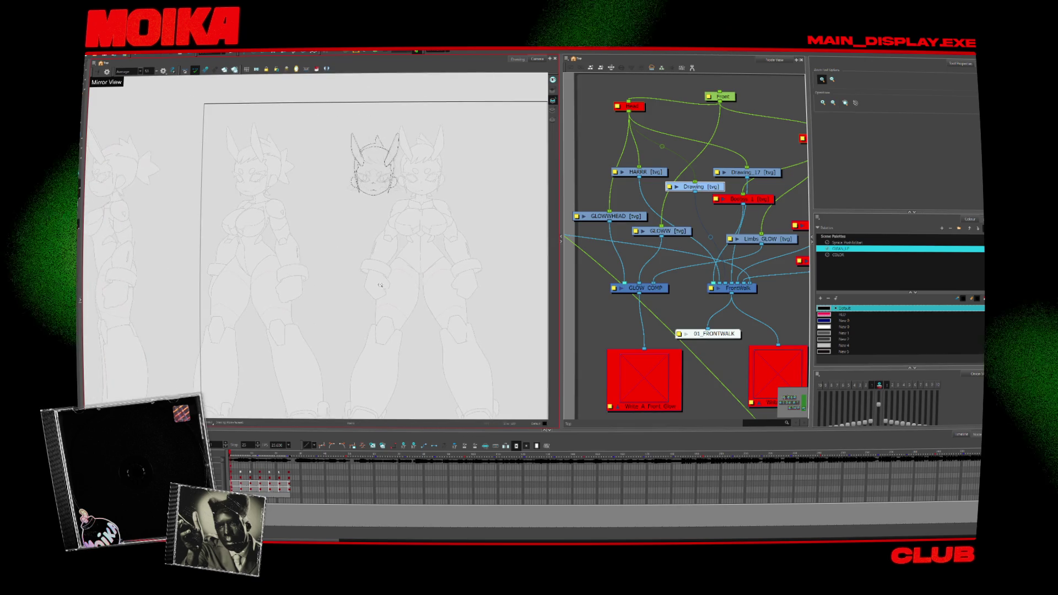
left_click_drag(371, 220, 344, 264)
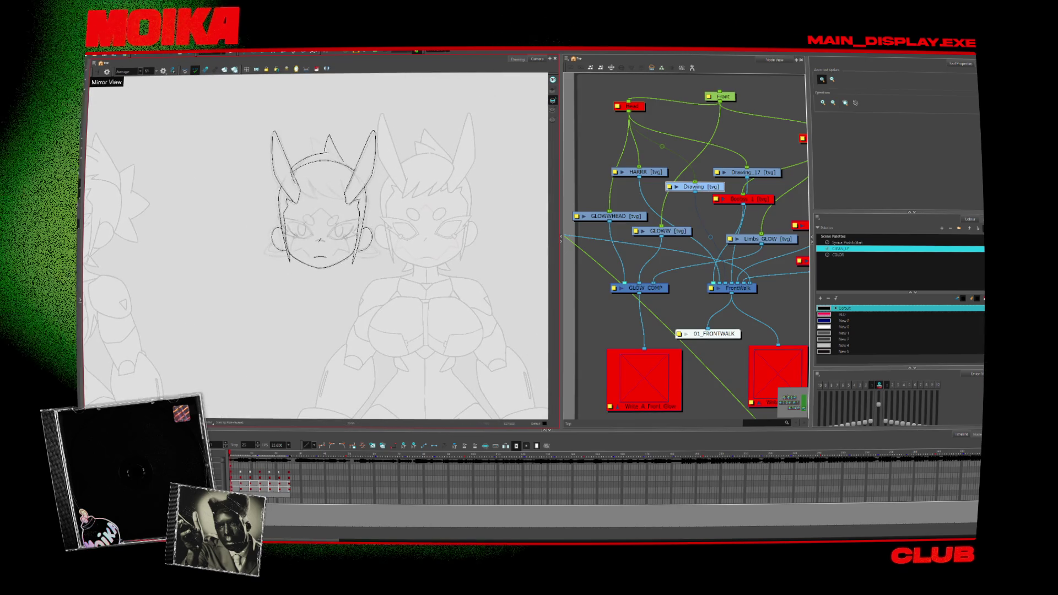
- Duplicate the Drawing layer into Drawing_5 and nudge the HARRR node aside
right_click(146, 292)
right_click(143, 289)
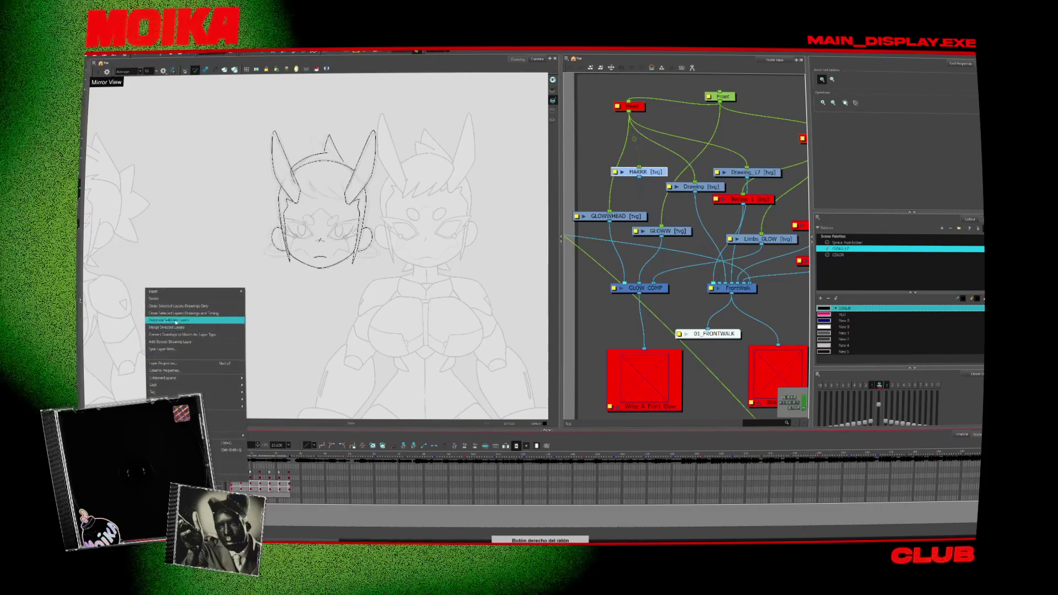
left_click(187, 407)
left_click_drag(663, 172, 668, 172)
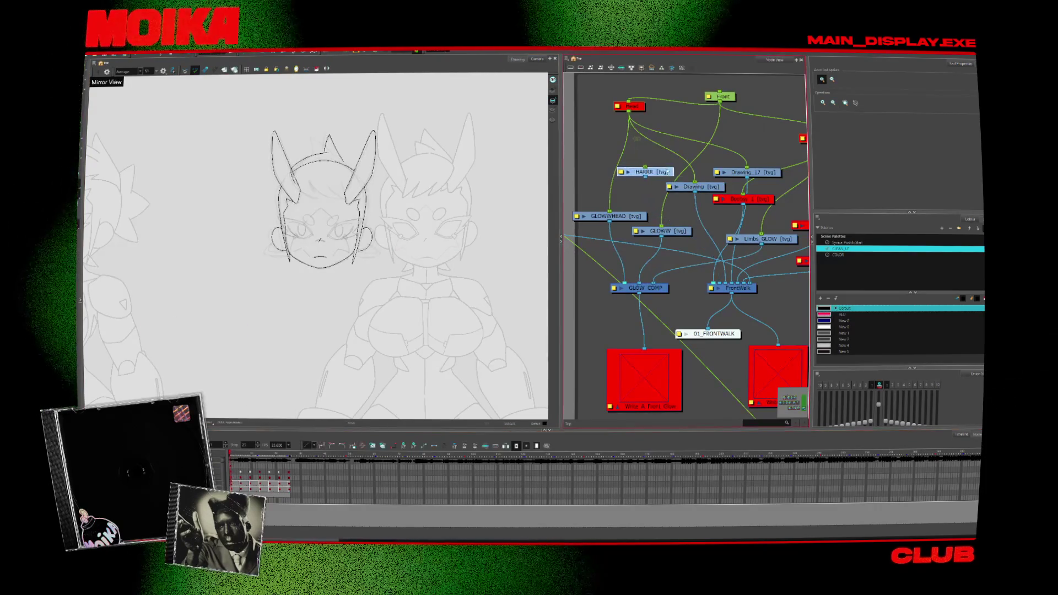
right_click(146, 293)
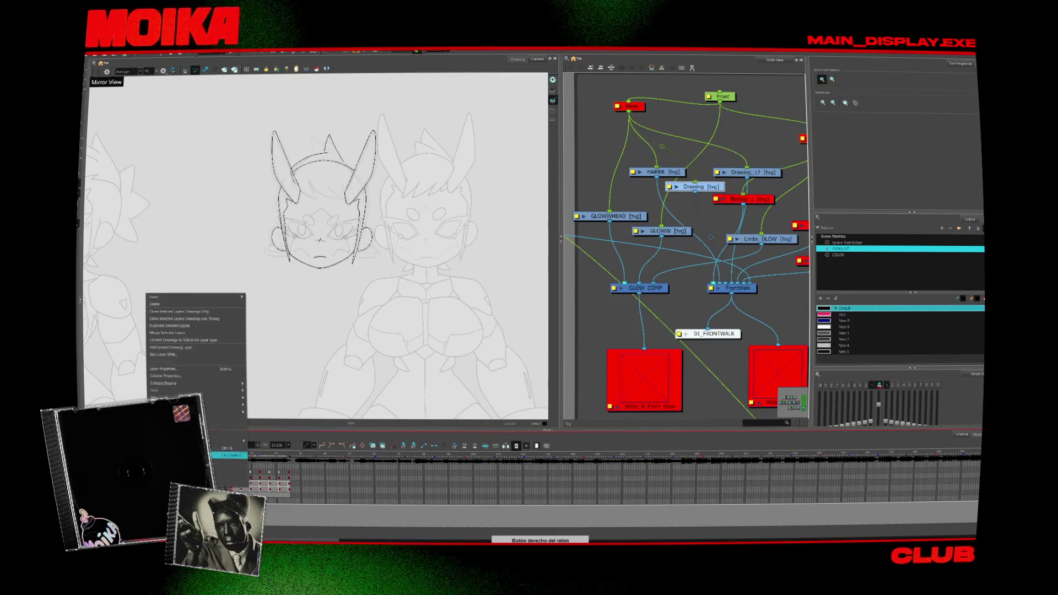
left_click(179, 327)
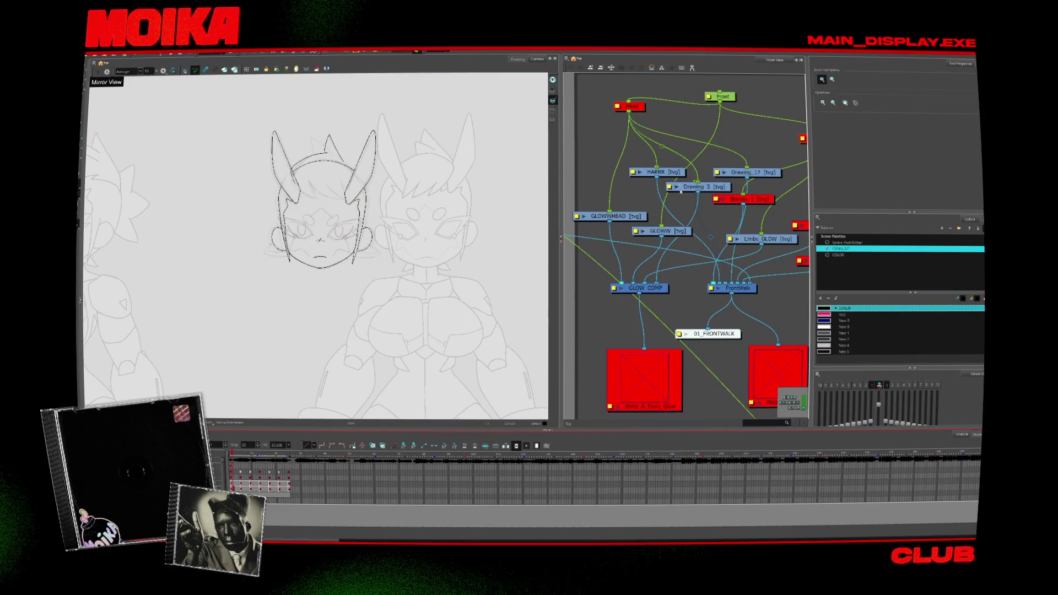
left_click_drag(657, 172, 666, 168)
scroll(649, 230, "down", 3)
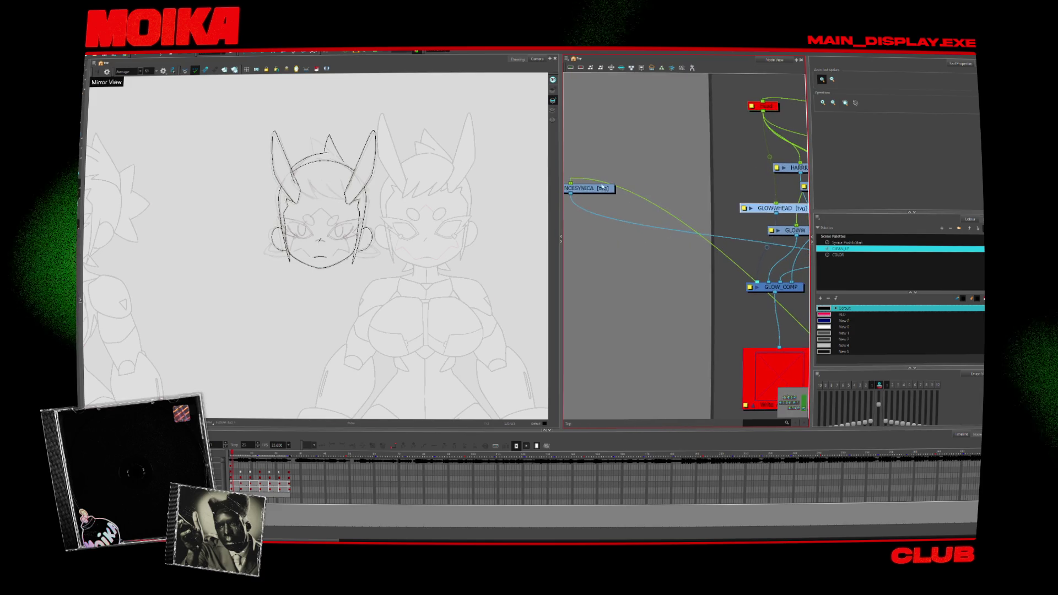
- Place Drawing_5 beside HARRR, plug it into the FrontWalk composite, and rename it EYESFACE
scroll(633, 231, "up", 3)
left_click(661, 199)
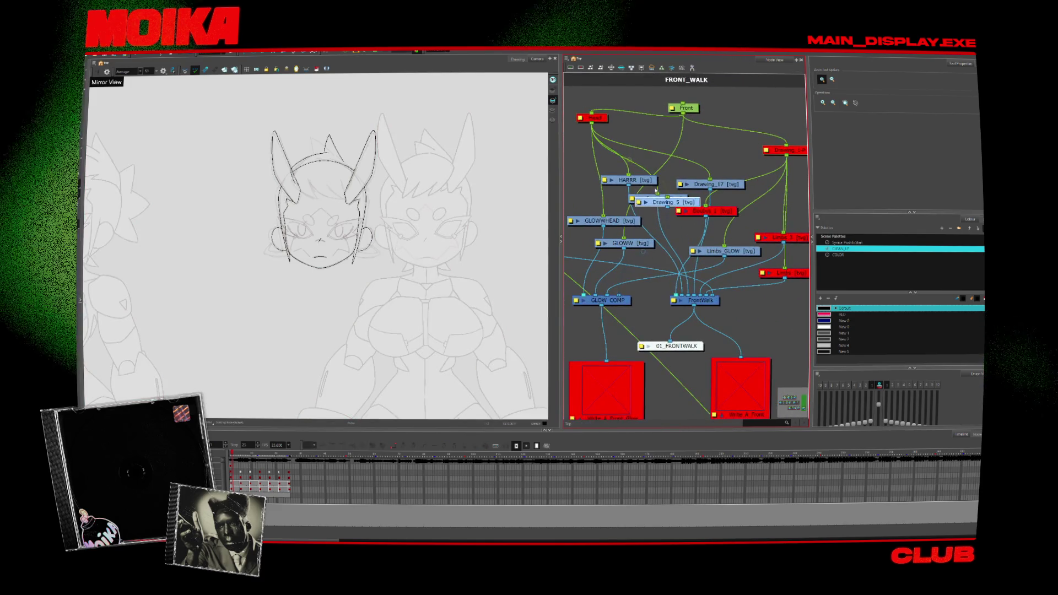
mouse_move(661, 199)
left_mouse_down()
mouse_move(623, 203)
mouse_move(629, 184)
left_mouse_up()
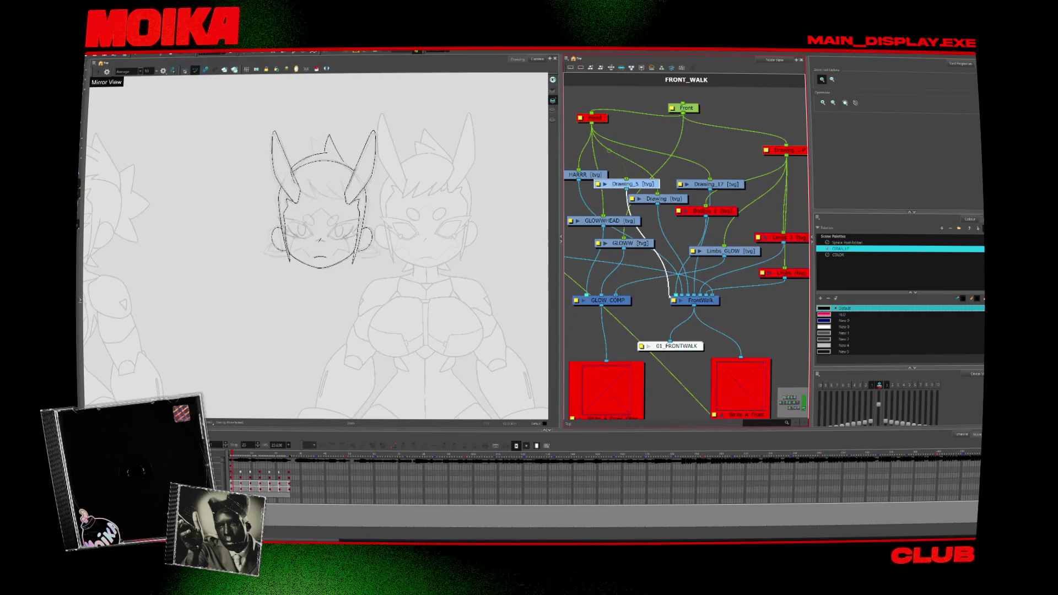
left_click(669, 300)
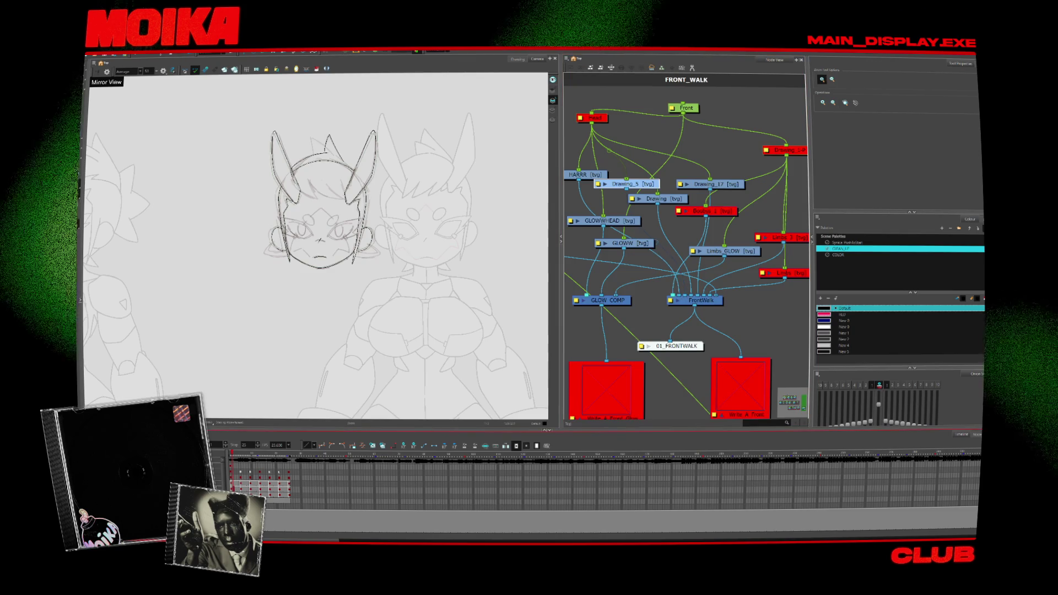
key("Caps_Lock")
type("EYESFACE")
key("Return")
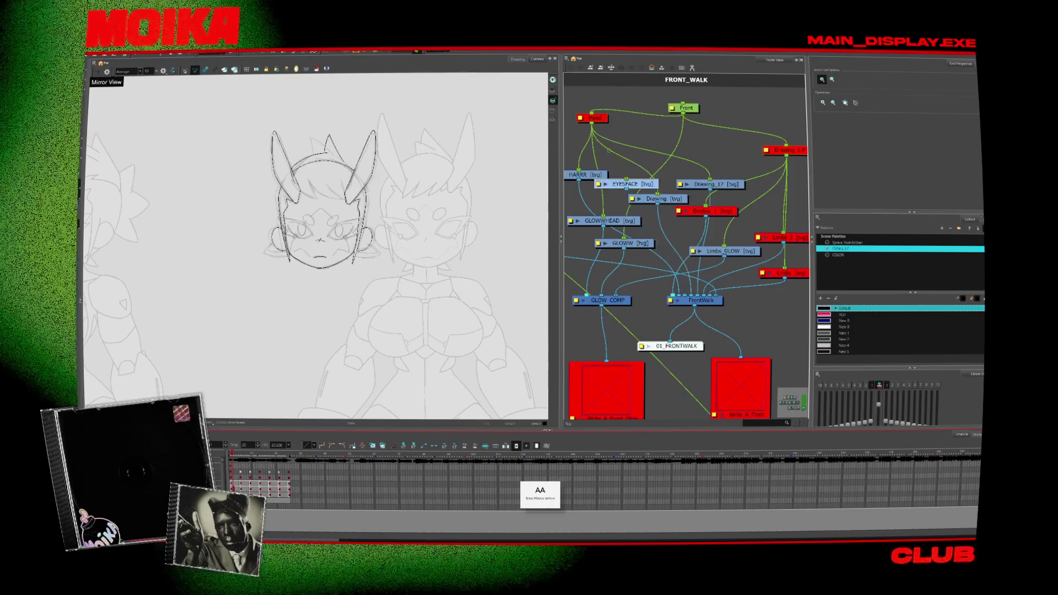
key("Caps_Lock")
key("alt+s")
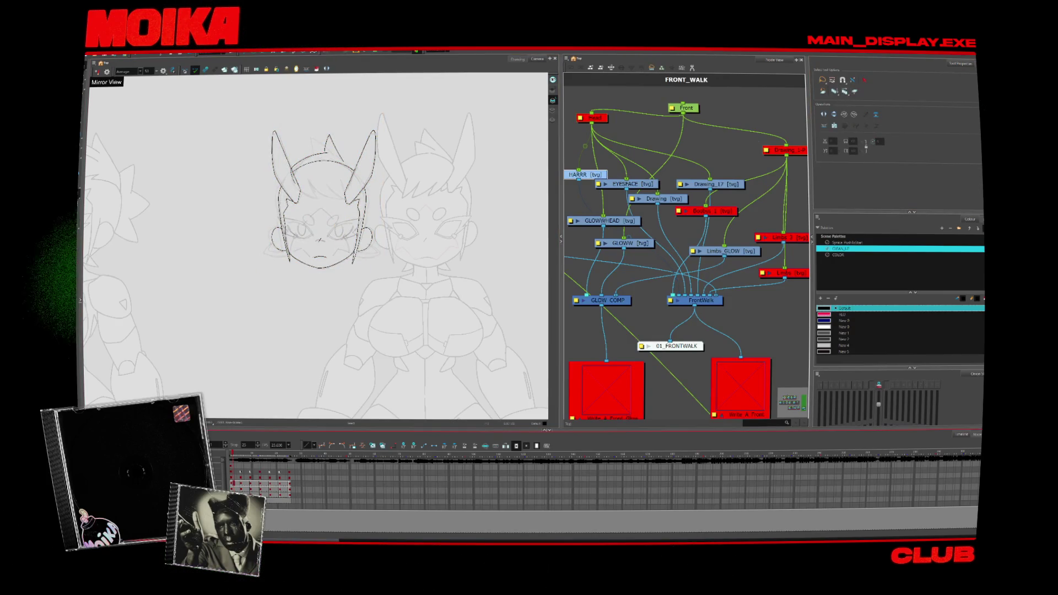
- Widen the Node View, go up to the top level, and widen the FRONT_WALK backdrop and shift it left
left_click(656, 198)
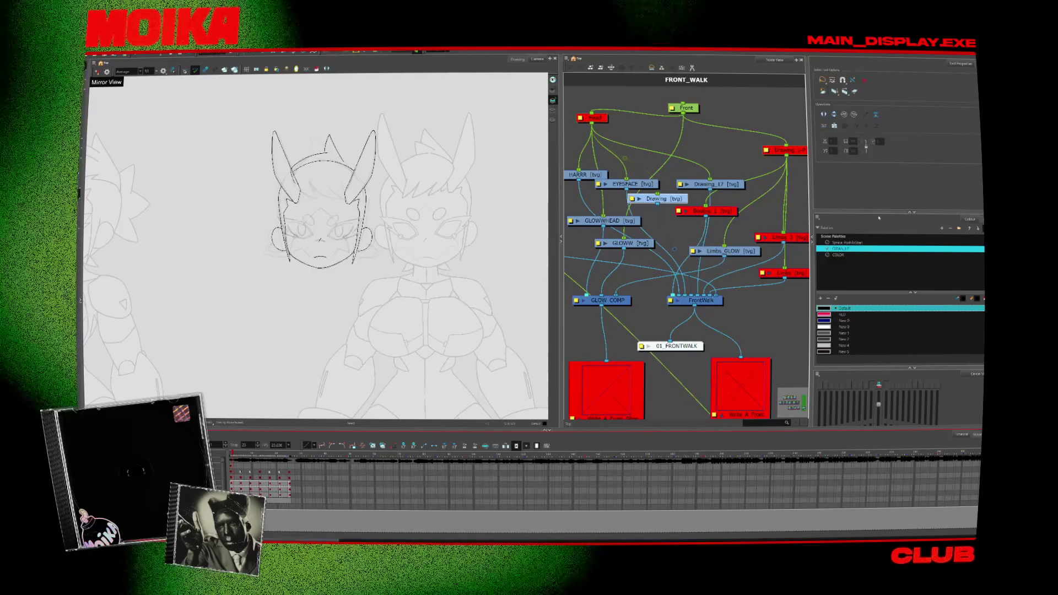
left_click_drag(560, 238, 415, 242)
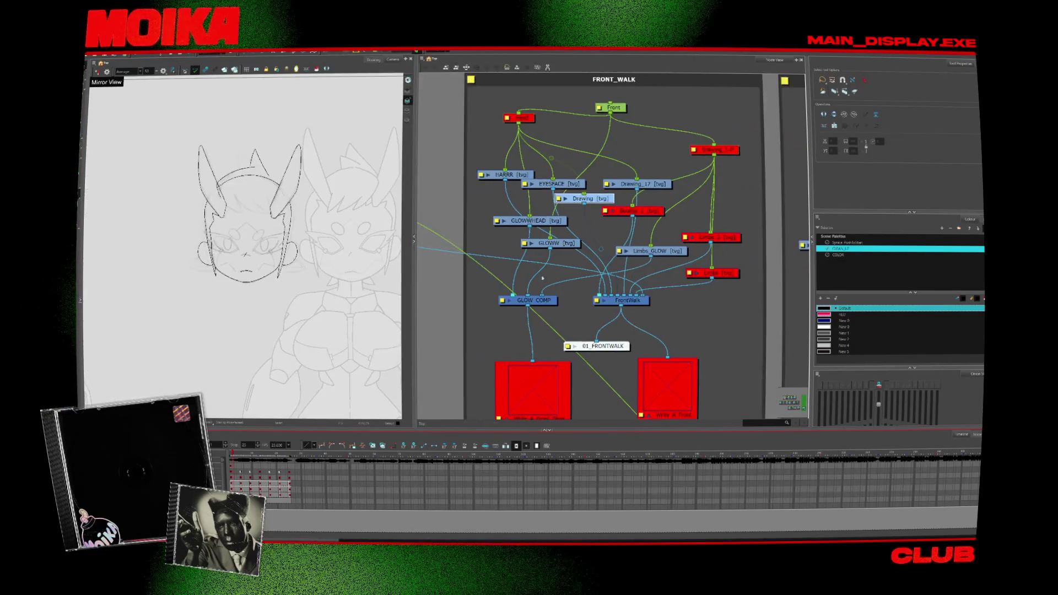
key("ctrl+shift+Return")
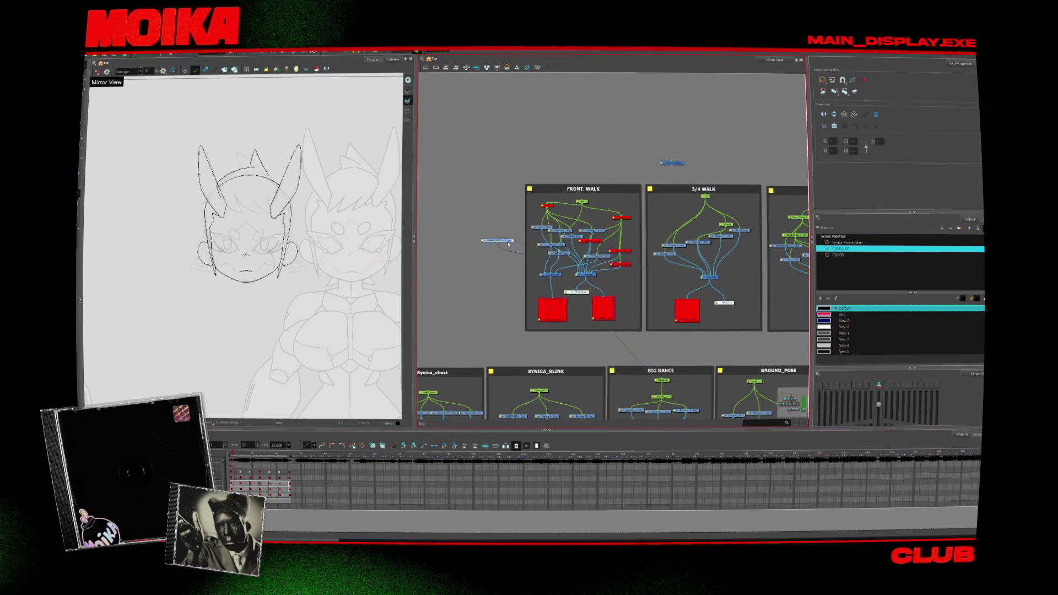
scroll(571, 220, "up", 3)
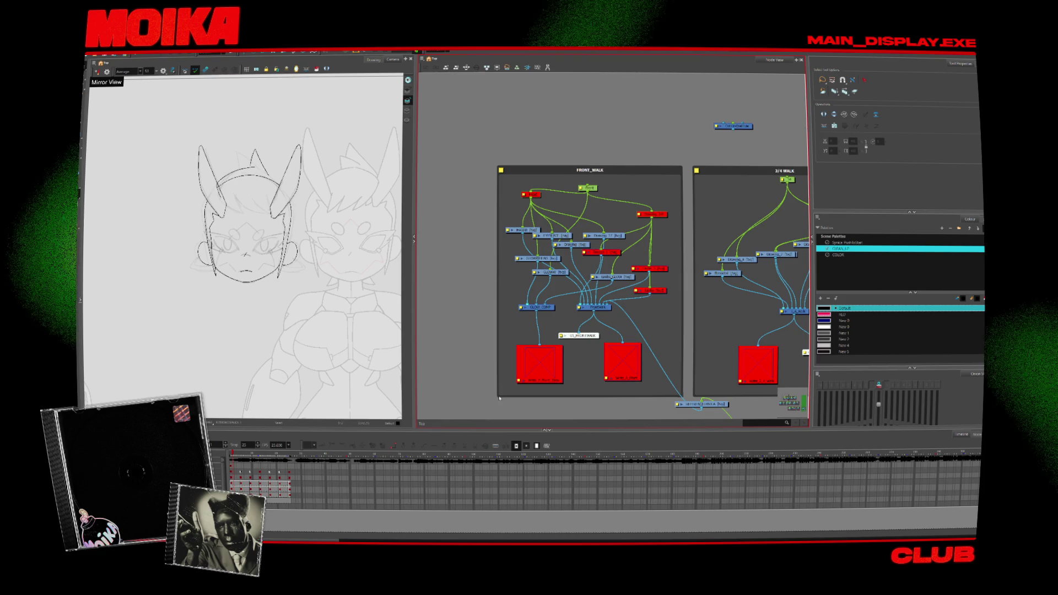
left_click_drag(683, 398, 730, 396)
mouse_move(688, 191)
left_mouse_down()
mouse_move(599, 171)
mouse_move(647, 170)
mouse_move(585, 162)
mouse_move(615, 158)
left_mouse_up()
- Move the Drawing node up and right, rename it HAEDD, and delete the Drawing_17 node
left_click(527, 368)
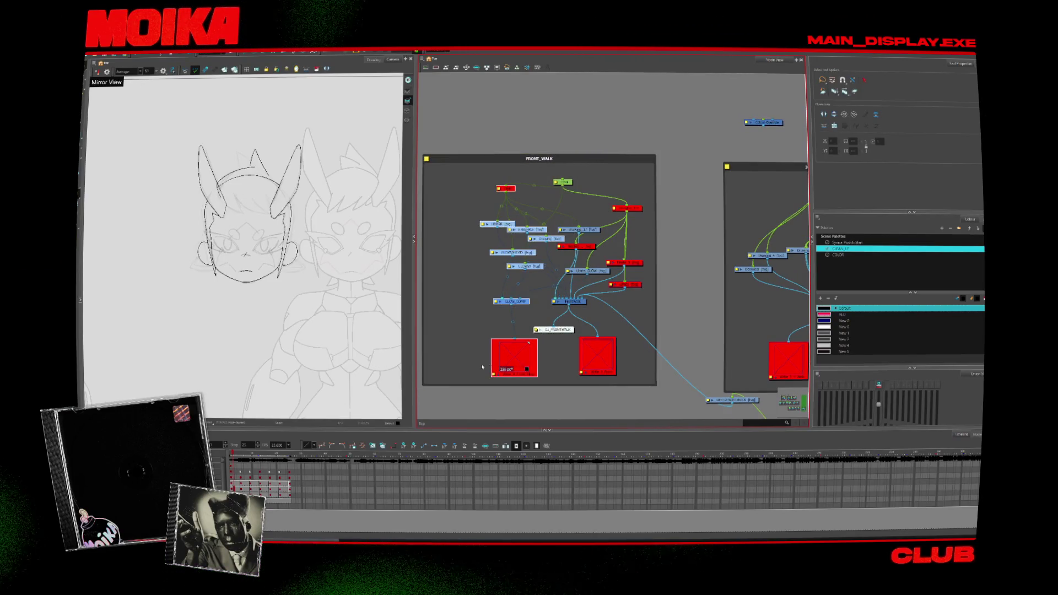
scroll(609, 261, "up", 2)
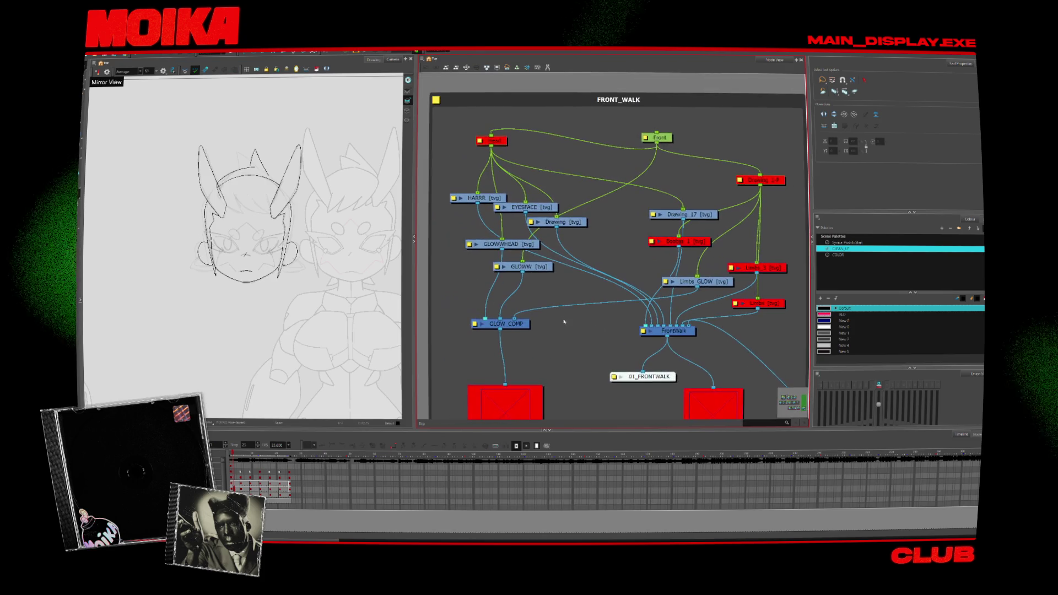
mouse_move(560, 192)
left_mouse_down()
mouse_move(625, 196)
mouse_move(614, 204)
left_mouse_up()
key("a")
key("a")
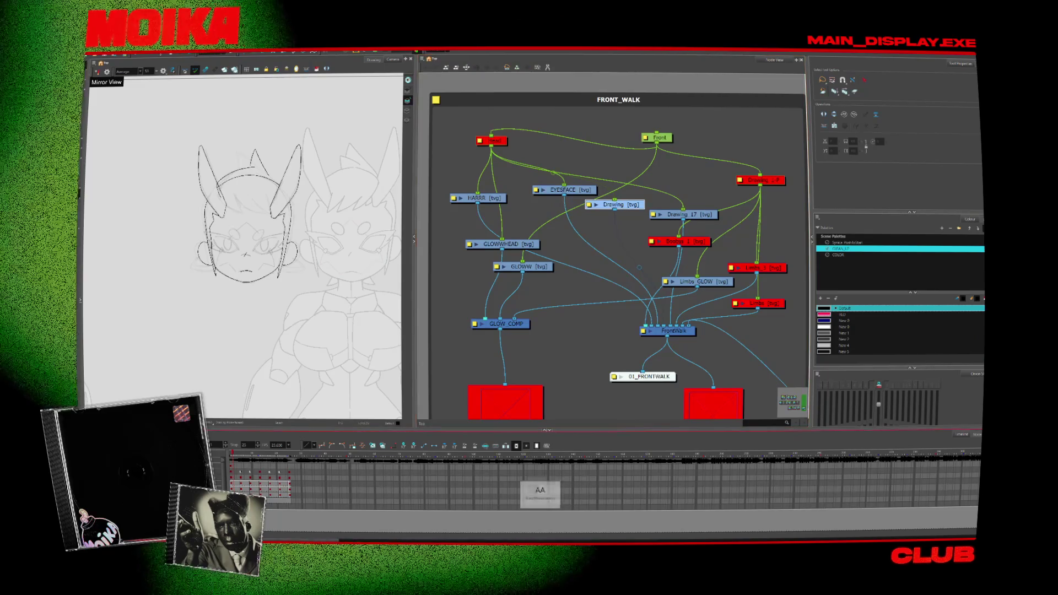
type("HAEDD")
key("Return")
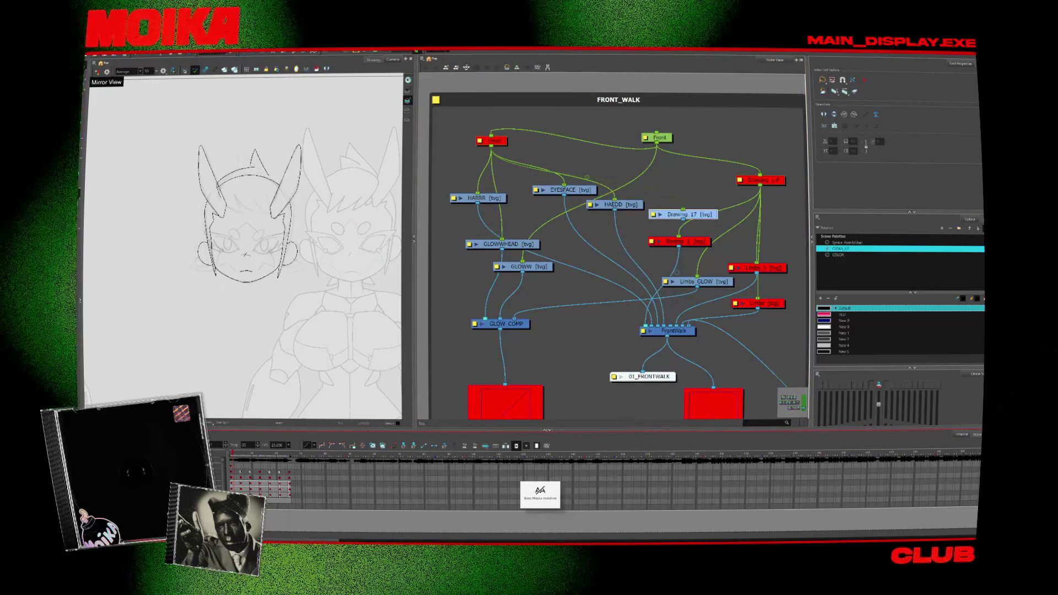
key("Caps_Lock")
key("a")
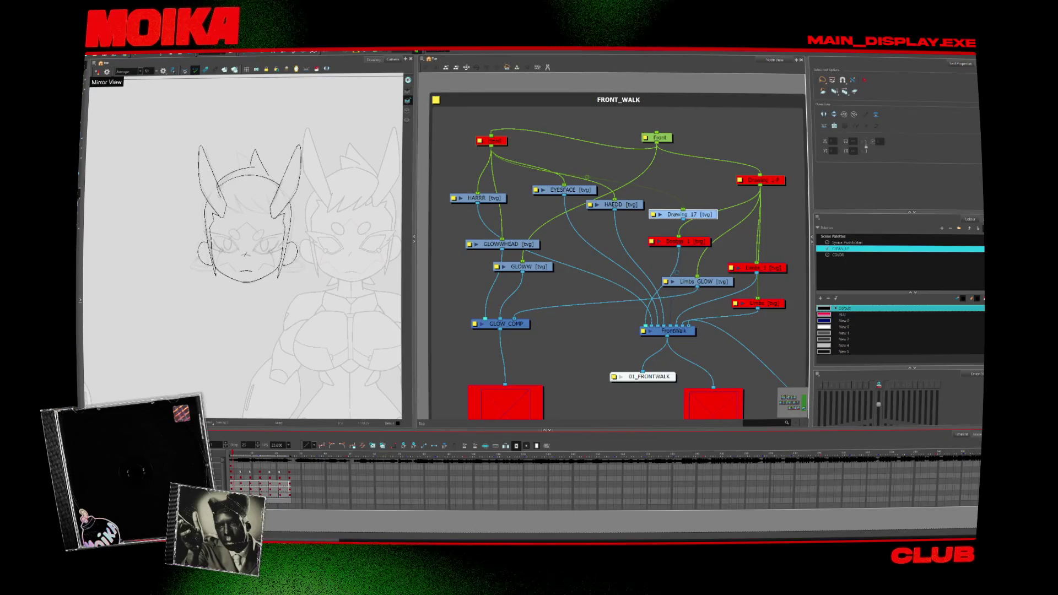
key("Delete")
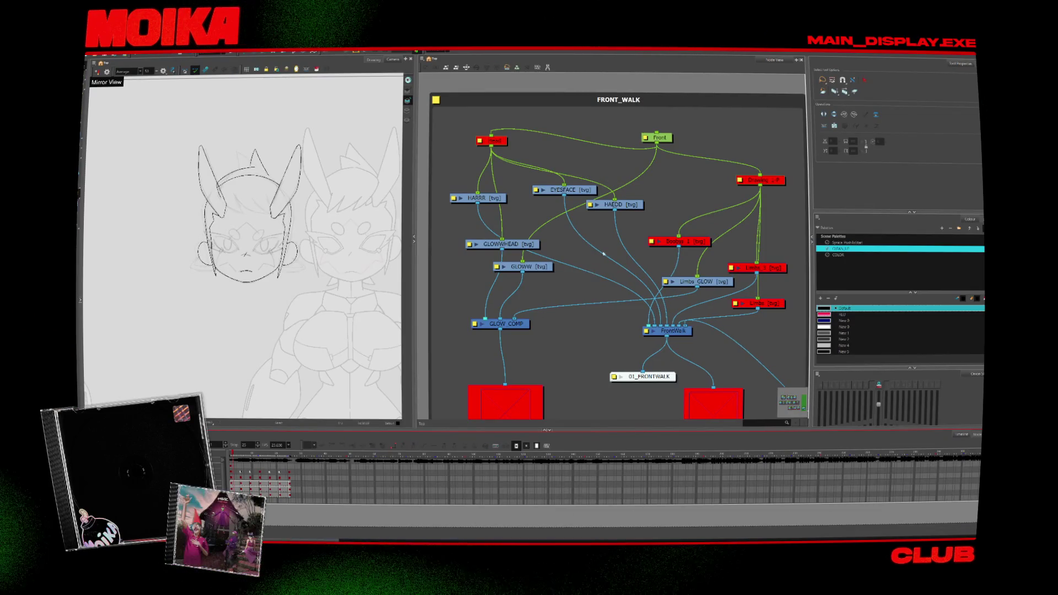
- Rearrange HAEDD, HARRR, EYESFACE, GLOWWHEAD, GLOW_COMP and GLOWW nodes into rows
left_click_drag(625, 211, 628, 214)
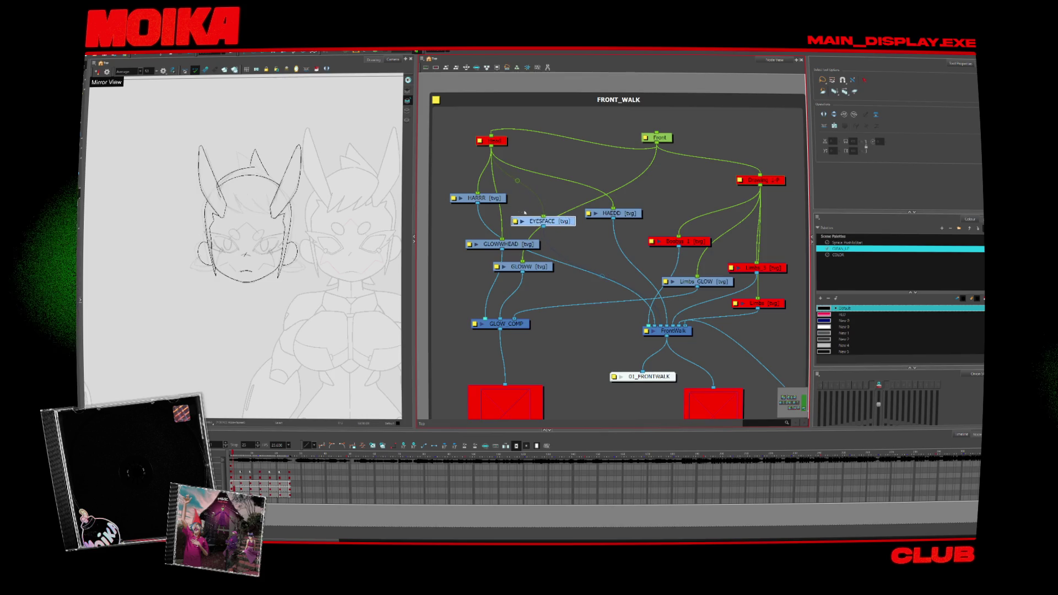
left_click_drag(477, 198, 486, 208)
left_click_drag(502, 244, 472, 245)
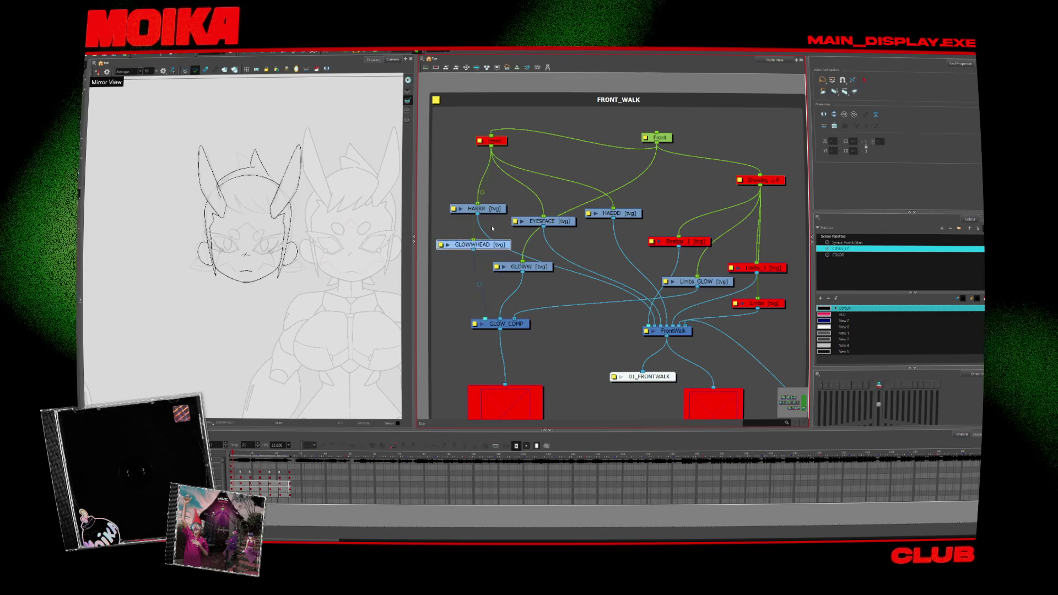
left_click_drag(499, 209, 576, 214)
left_click_drag(472, 244, 466, 236)
mouse_move(492, 141)
left_mouse_down()
mouse_move(480, 142)
mouse_move(536, 139)
left_mouse_up()
left_click_drag(521, 327, 494, 321)
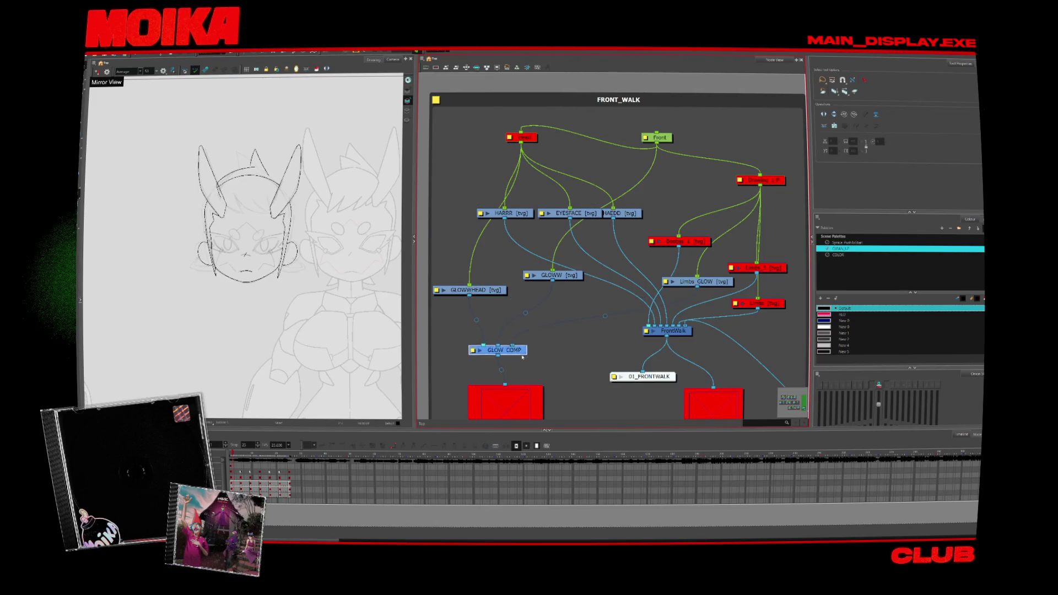
left_click_drag(552, 275, 540, 298)
left_click_drag(469, 290, 476, 298)
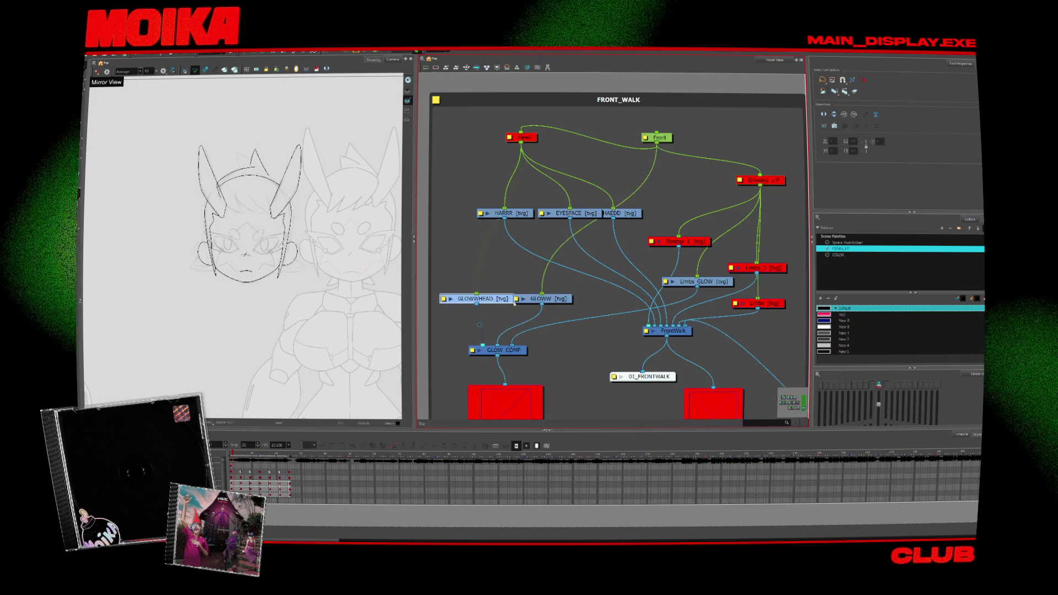
- Rename the GLOWW node to GLOWWboddy and dismiss the deletion error message
double_click(529, 298)
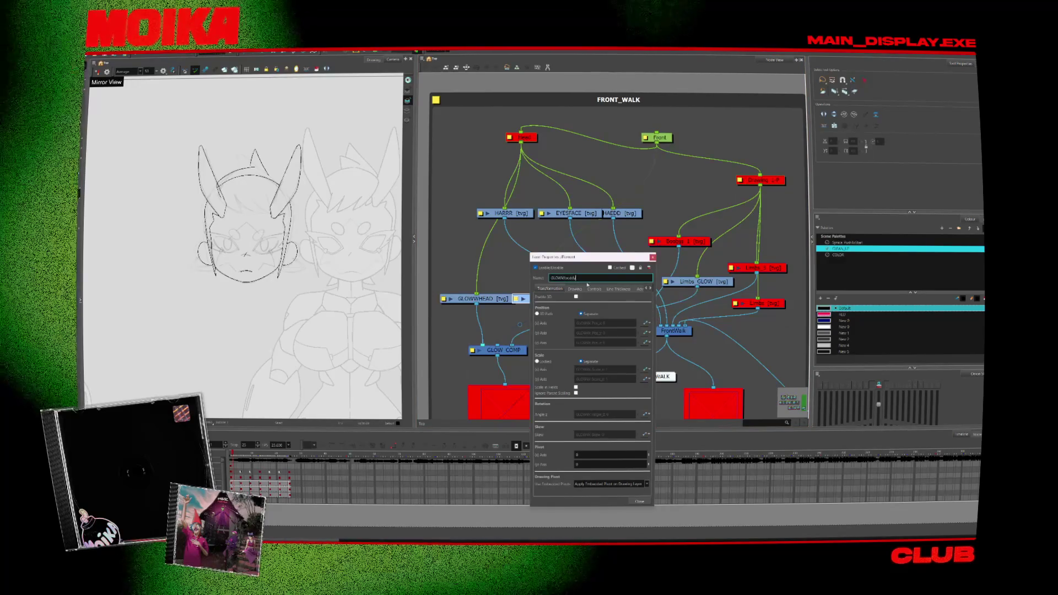
key("Return")
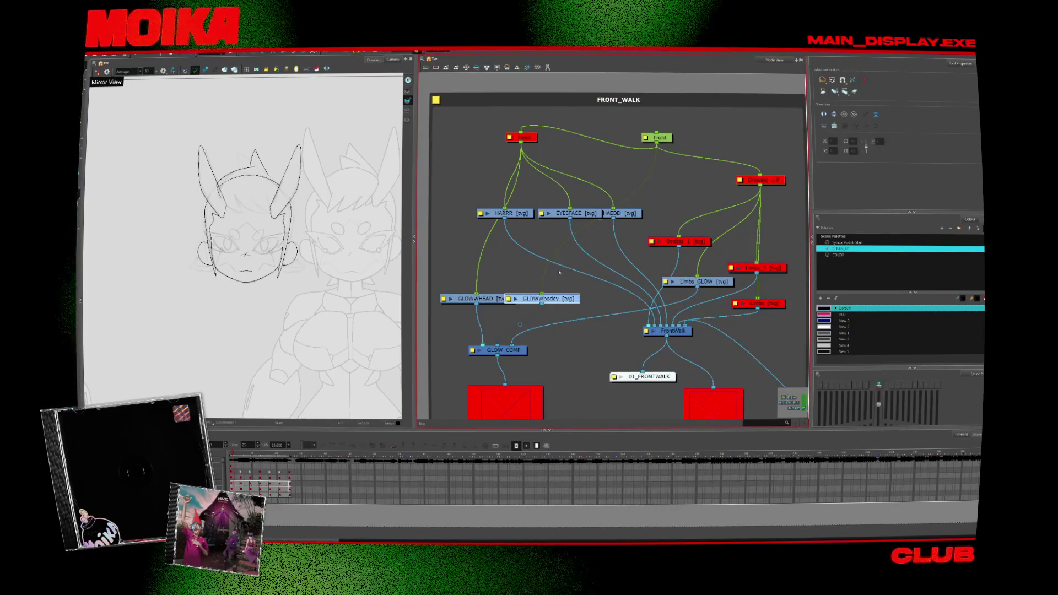
key("Delete")
key("Return")
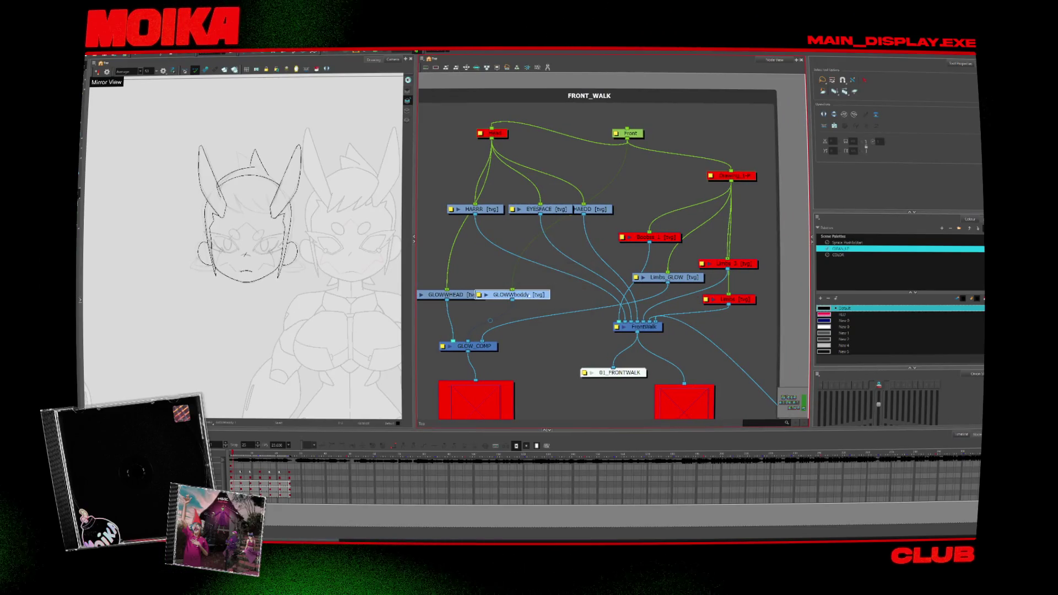
scroll(514, 266, "down", 1)
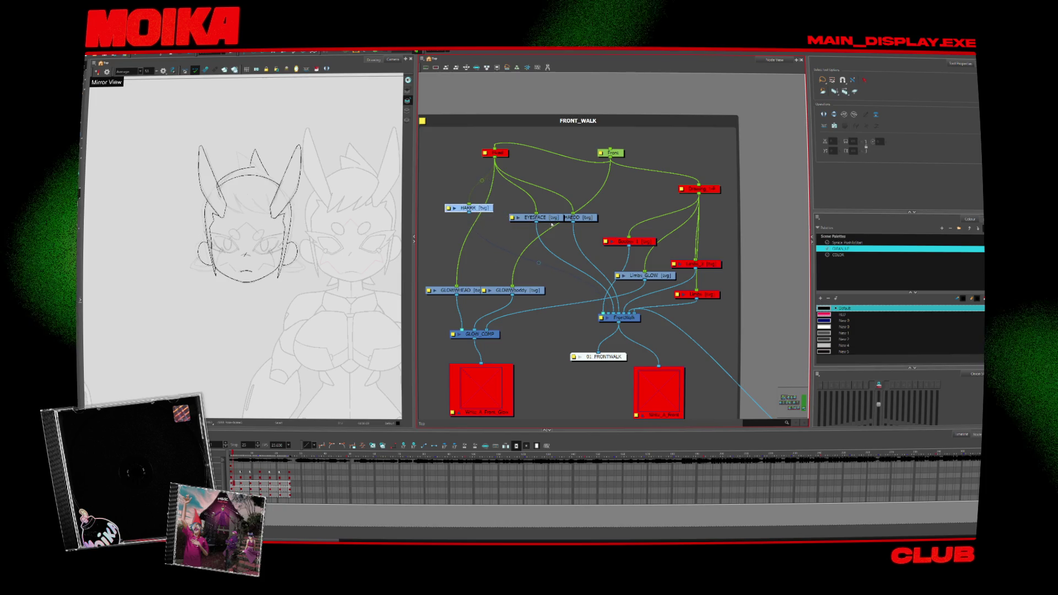
- Line up HARRR, EYESFACE and HAEDD in the top row and duplicate FrontWalk into FrontWalk_1
left_click_drag(485, 211, 469, 208)
left_click_drag(534, 217, 516, 202)
mouse_move(575, 217)
left_mouse_down()
mouse_move(566, 202)
mouse_move(510, 202)
left_mouse_up()
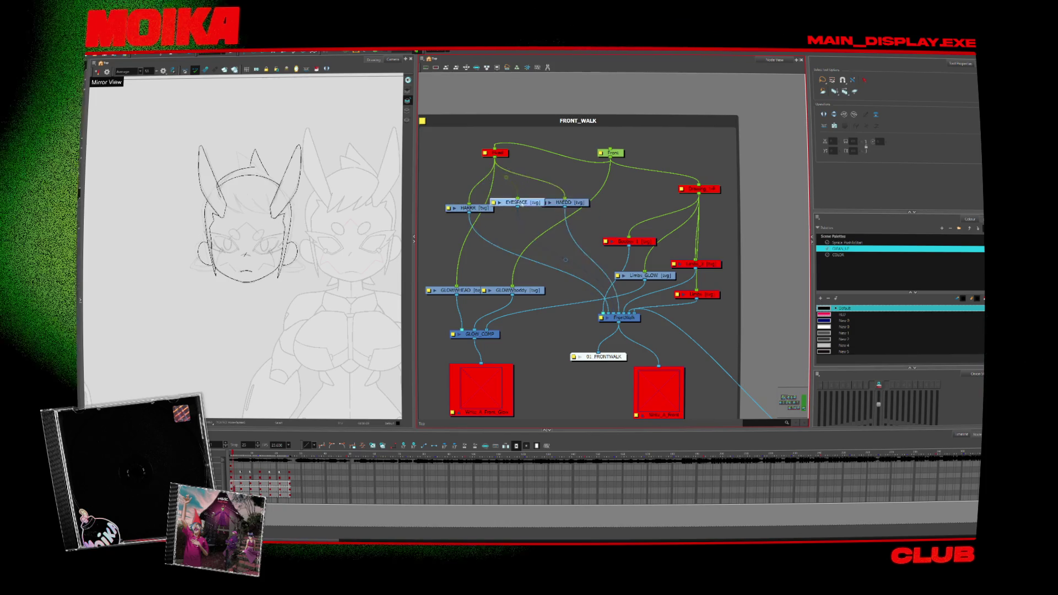
left_click_drag(633, 324, 631, 326)
left_click_drag(468, 208, 454, 202)
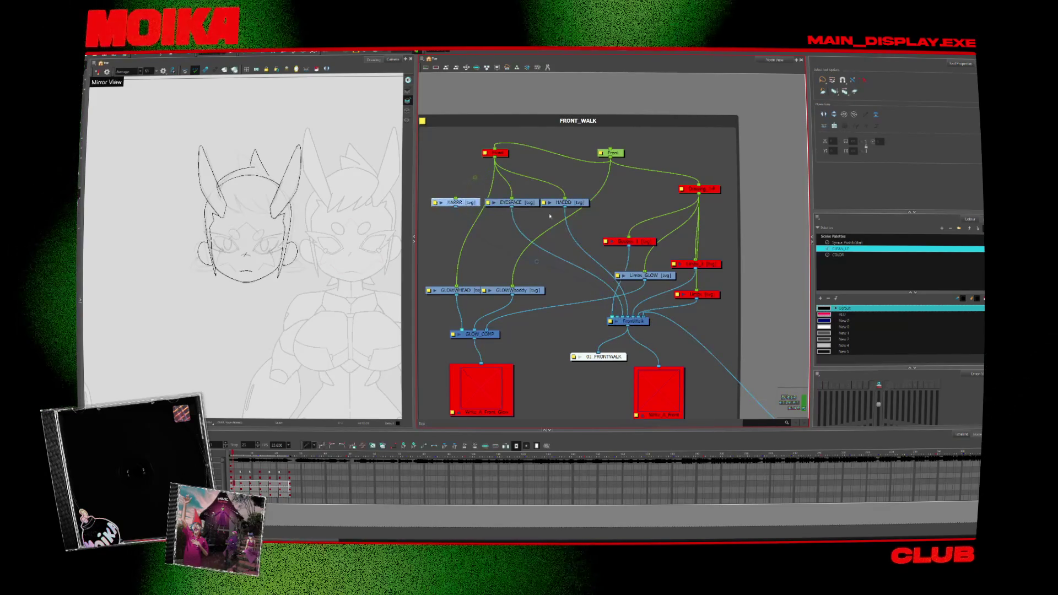
left_click_drag(638, 324, 640, 327)
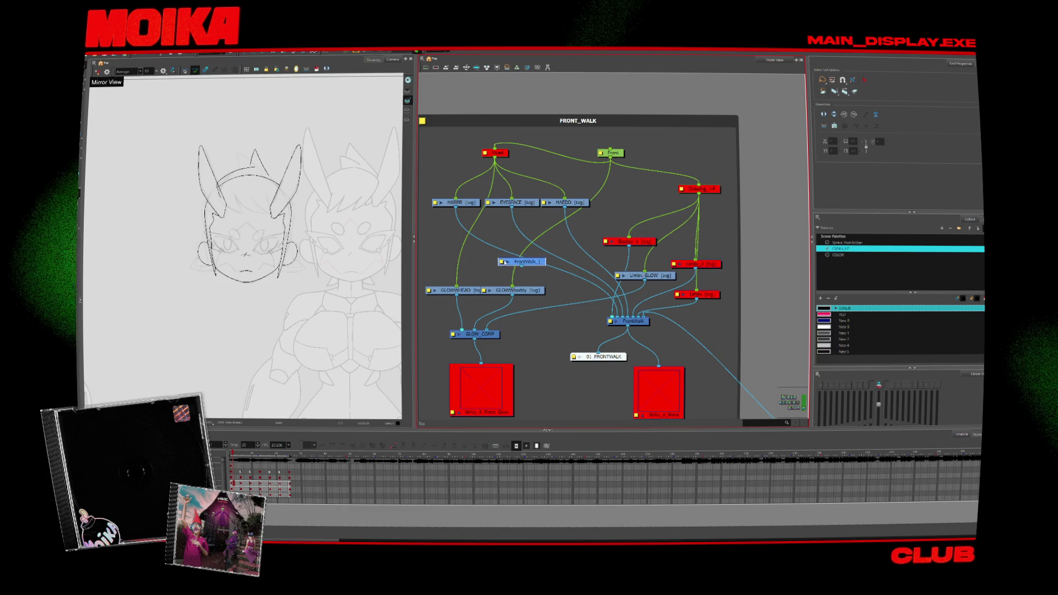
- Rename the duplicate composite to HEADFRONT
double_click(631, 321)
key("Caps_Lock")
type("HEAD")
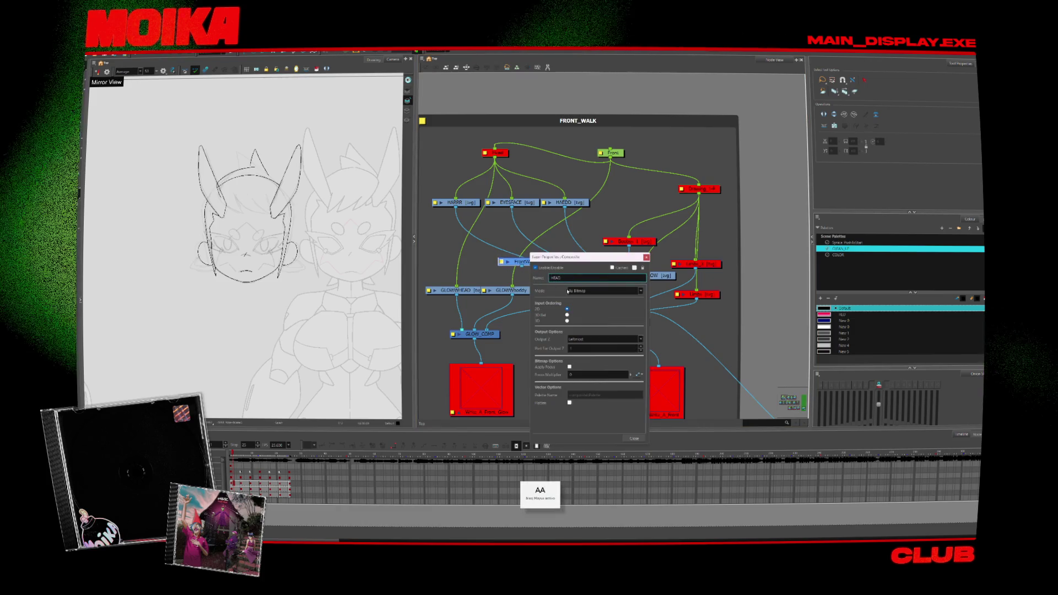
type("FRONT")
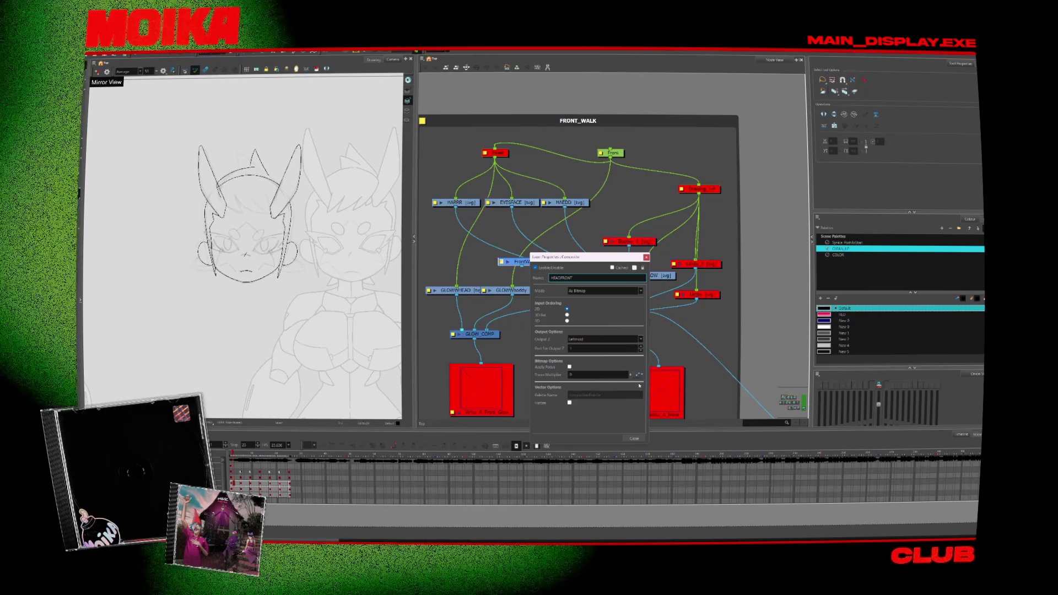
key("Return")
key("Caps_Lock")
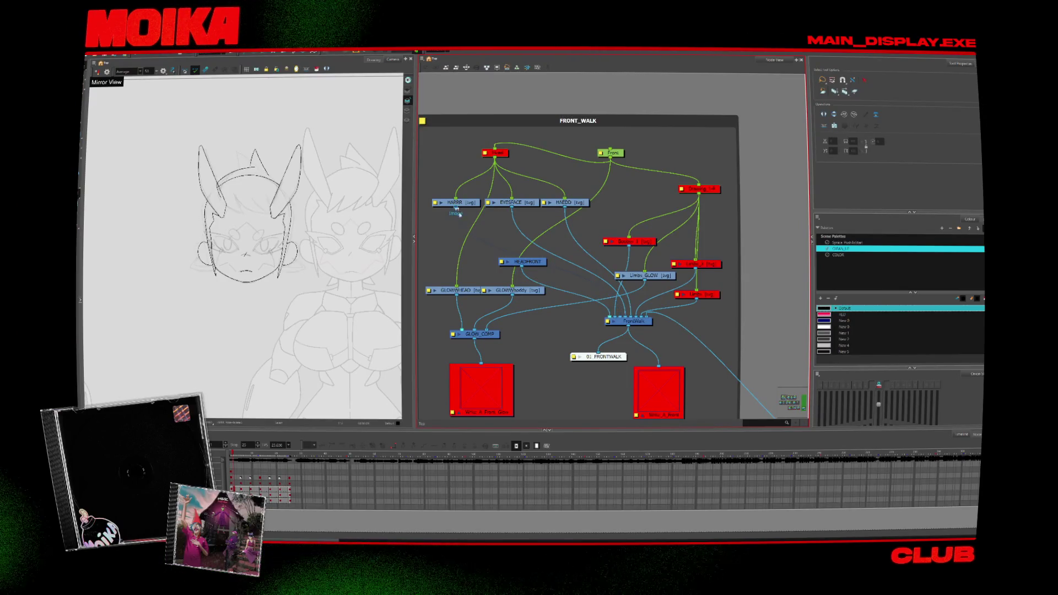
- Connect HARRR into HEADFRONT, unplug HAEDD from FrontWalk, and nudge HEADFRONT right
left_click_drag(509, 259, 520, 257)
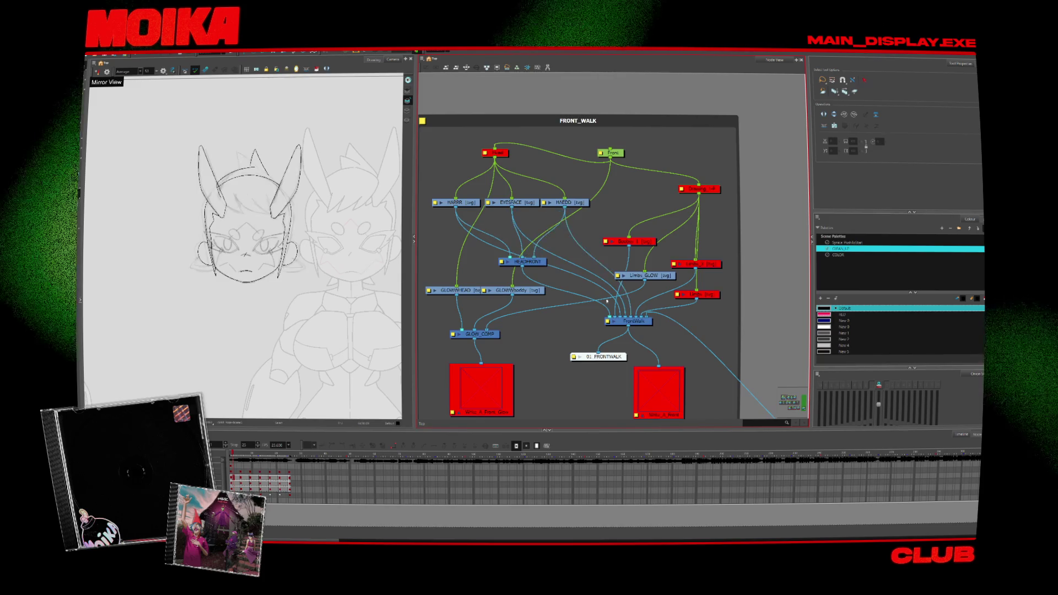
mouse_move(632, 318)
left_mouse_down()
mouse_move(633, 303)
mouse_move(624, 320)
left_mouse_up()
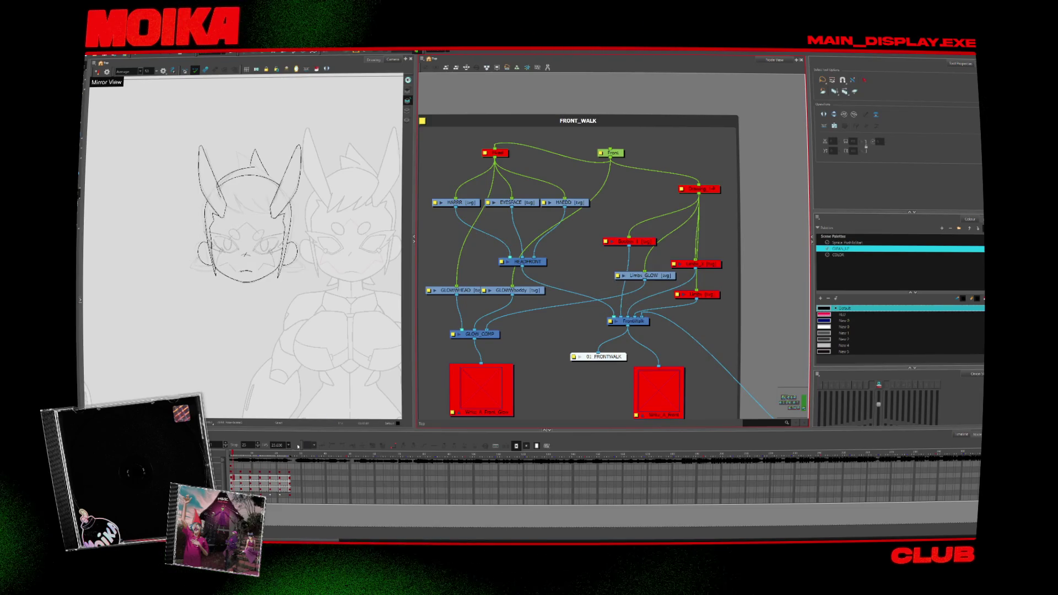
left_click_drag(541, 262, 567, 256)
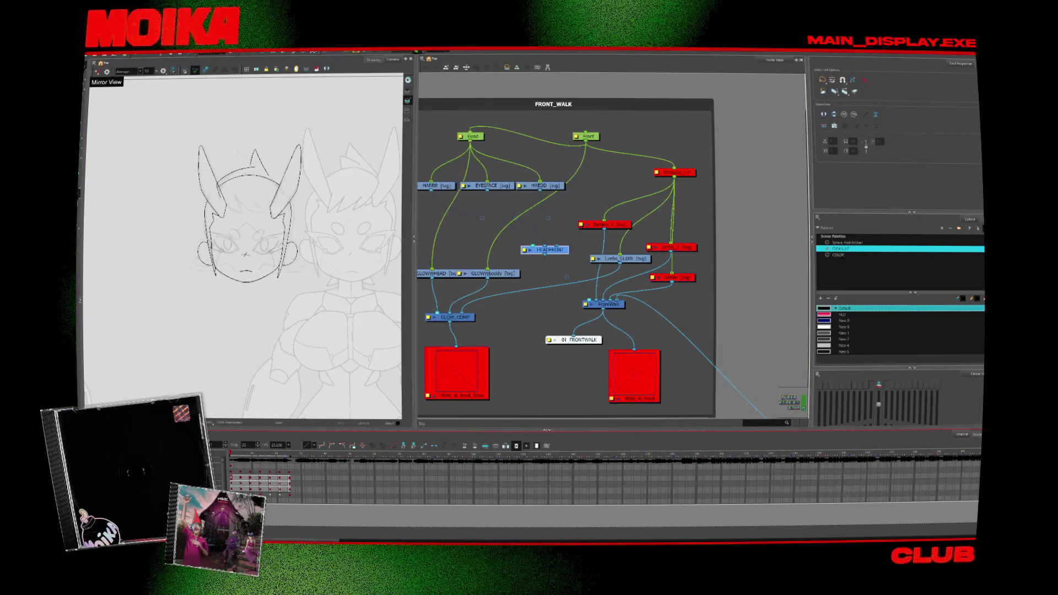
- Step forward through five walk poses and switch to Render View to show the coloured character
left_click(251, 478)
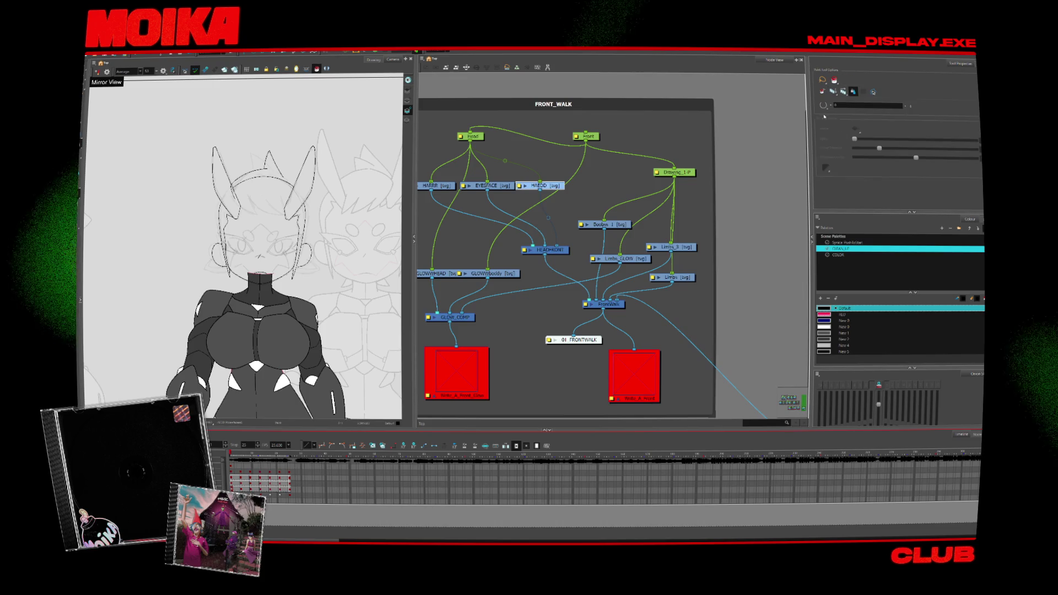
key("alt+s")
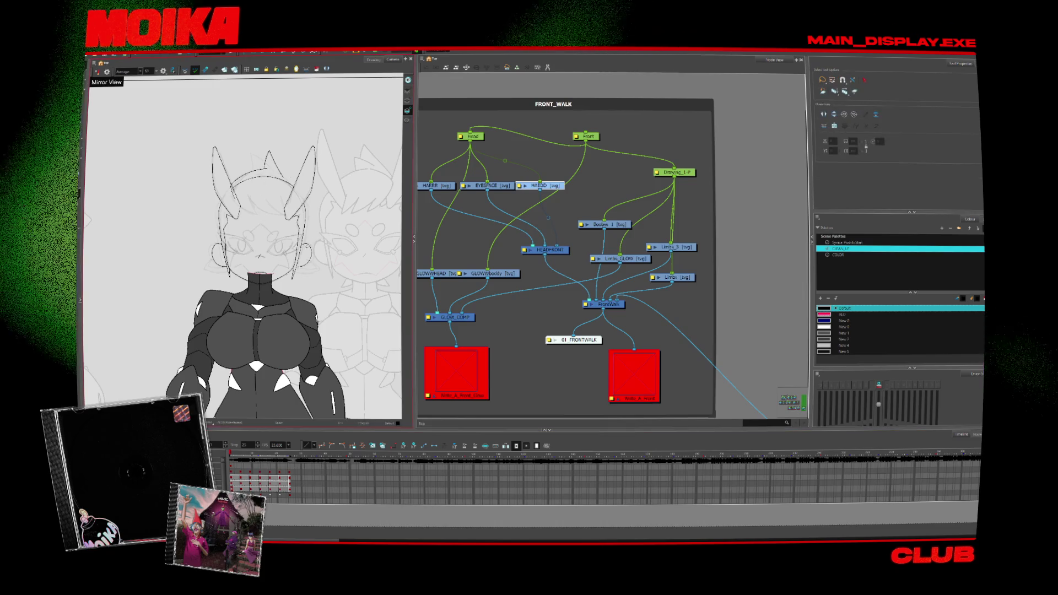
left_click(316, 69)
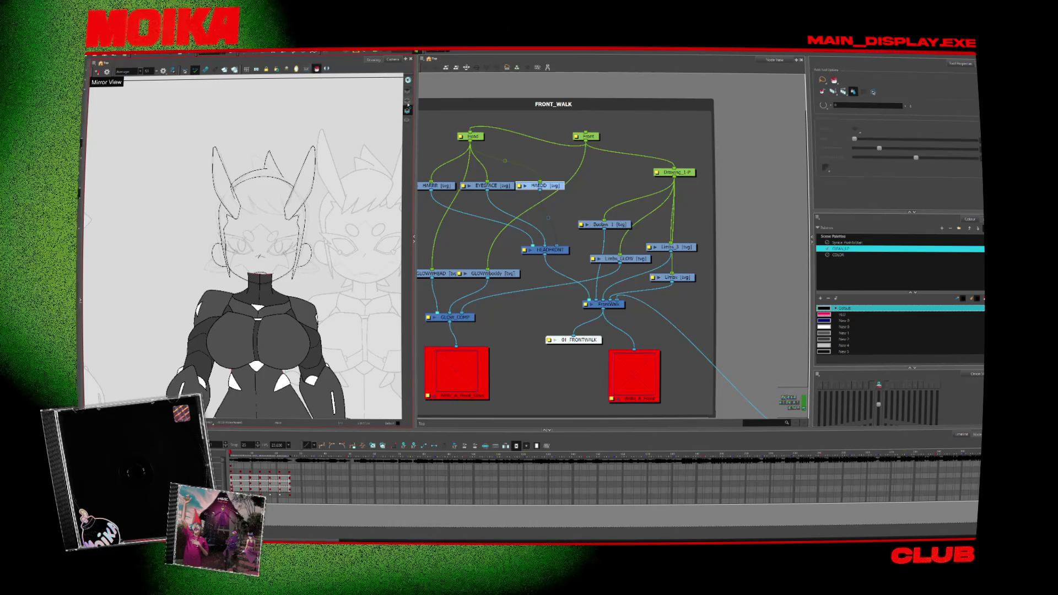
key("period")
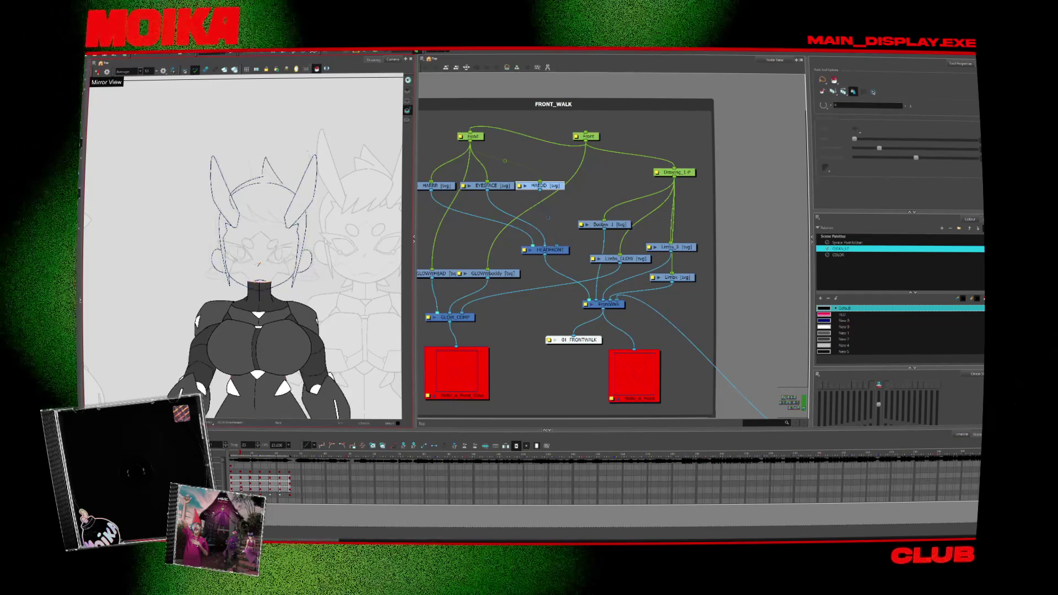
key("period")
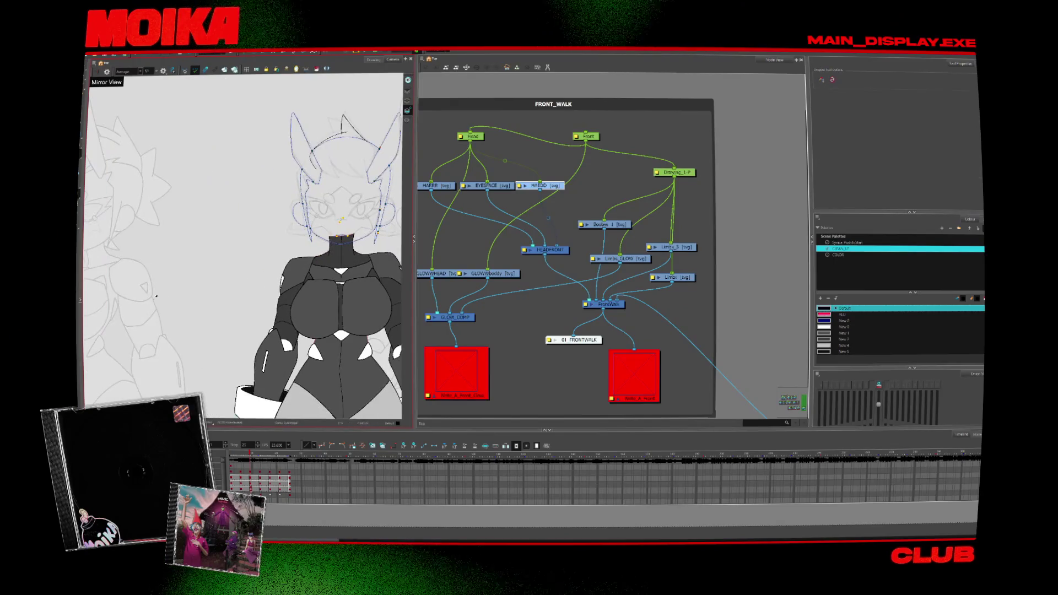
key("period")
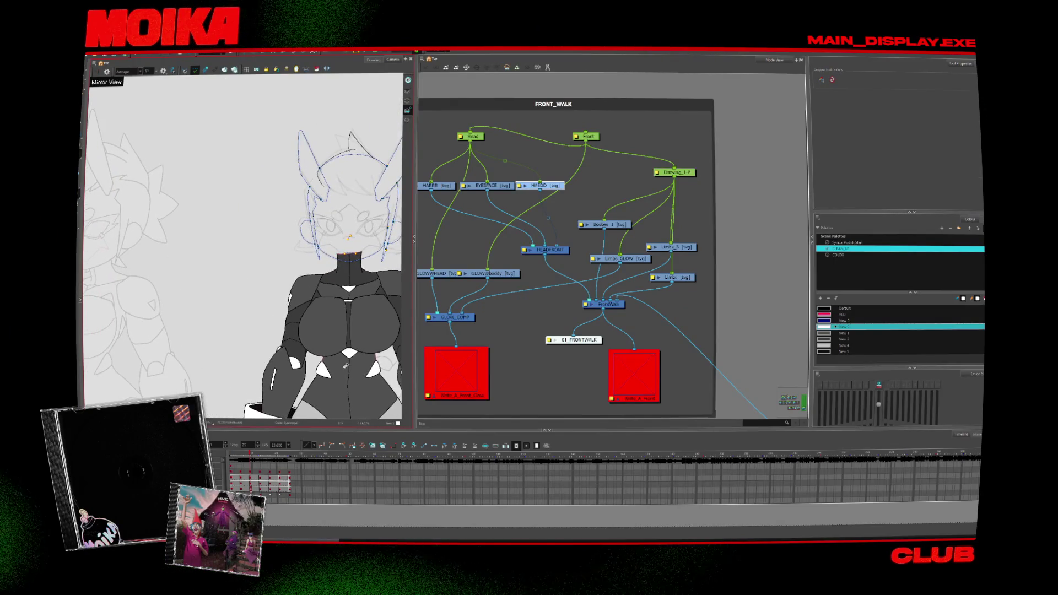
key("period")
key("period")
key("period")
key("period")
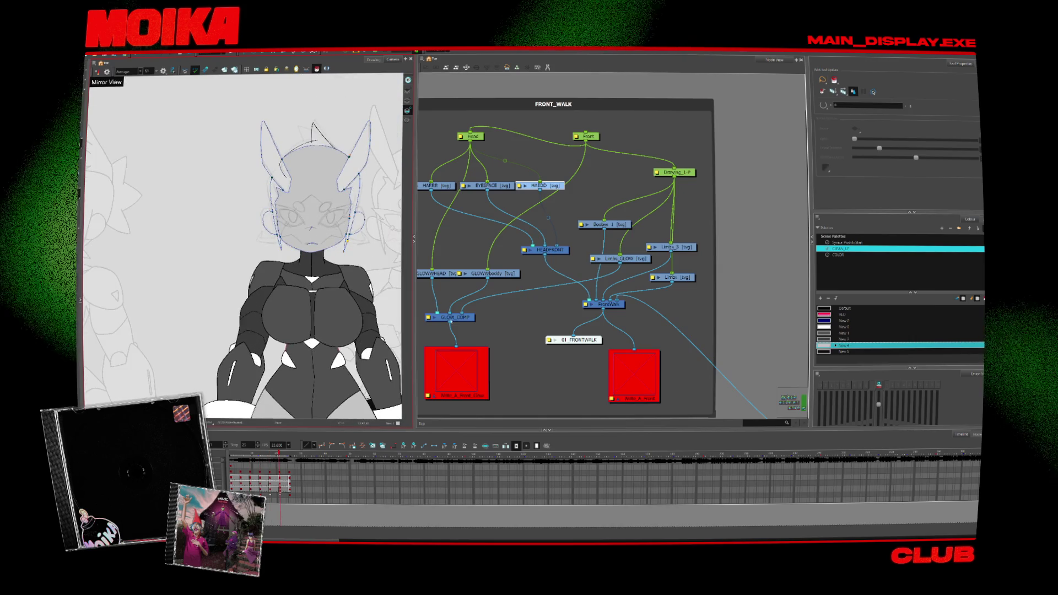
key("period")
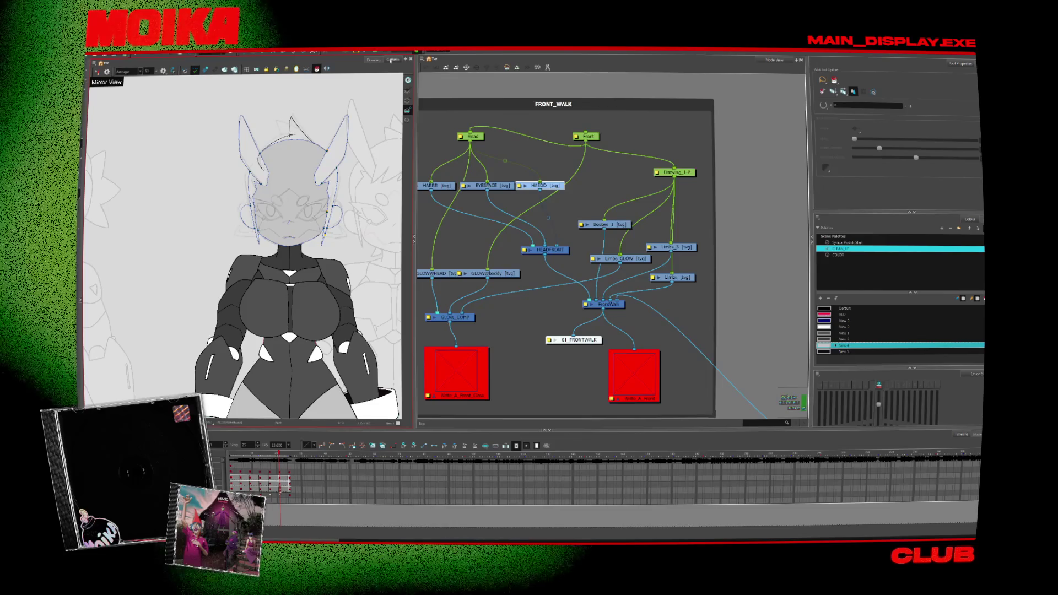
left_click(547, 218)
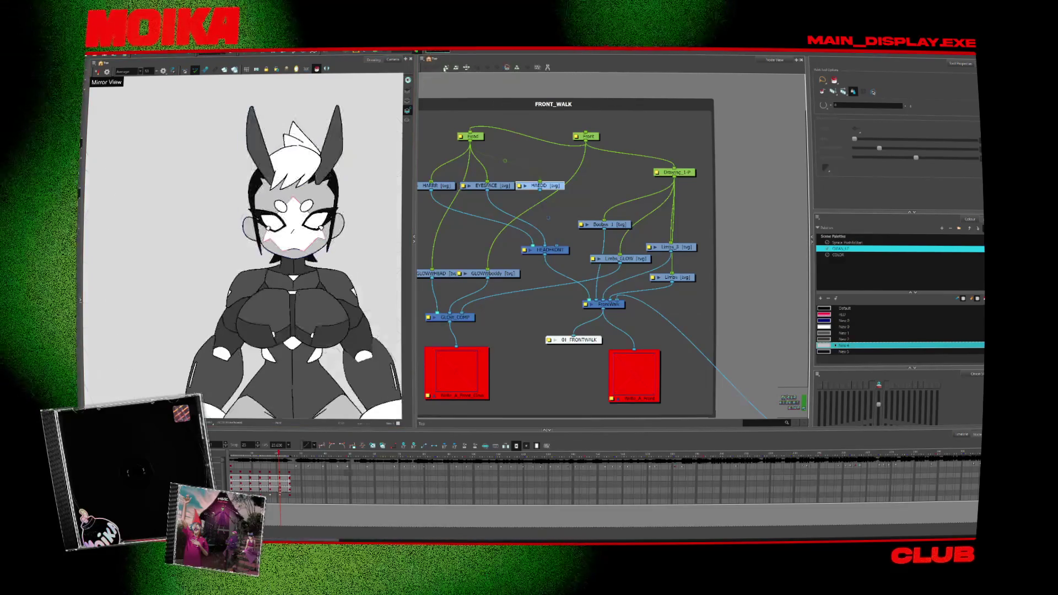
- Pick the ear's grey with the Dropper and fill both horn-like ears dark grey
key("d")
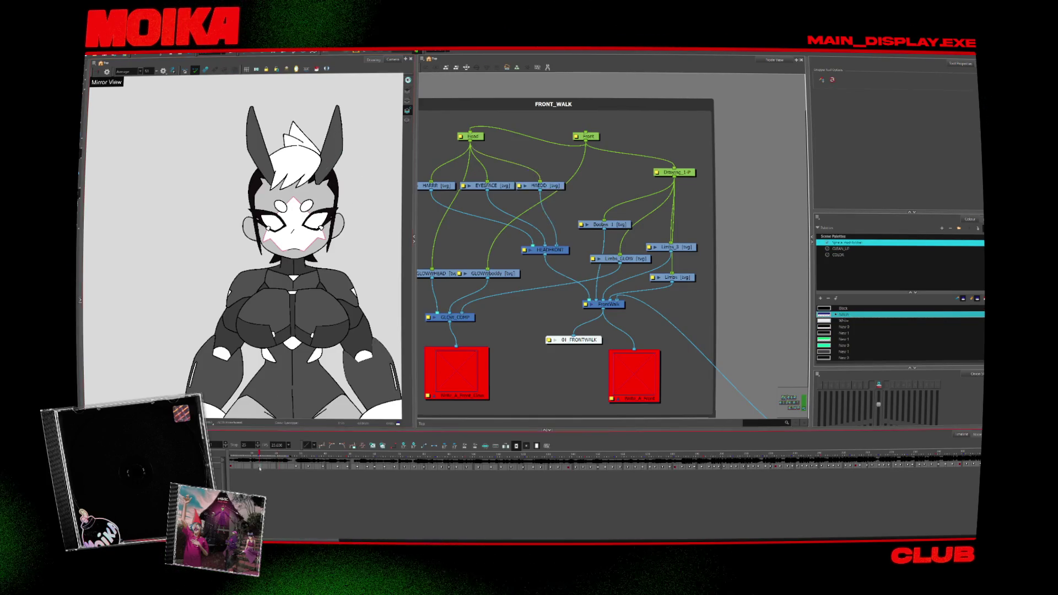
left_click(337, 144)
left_click(438, 67)
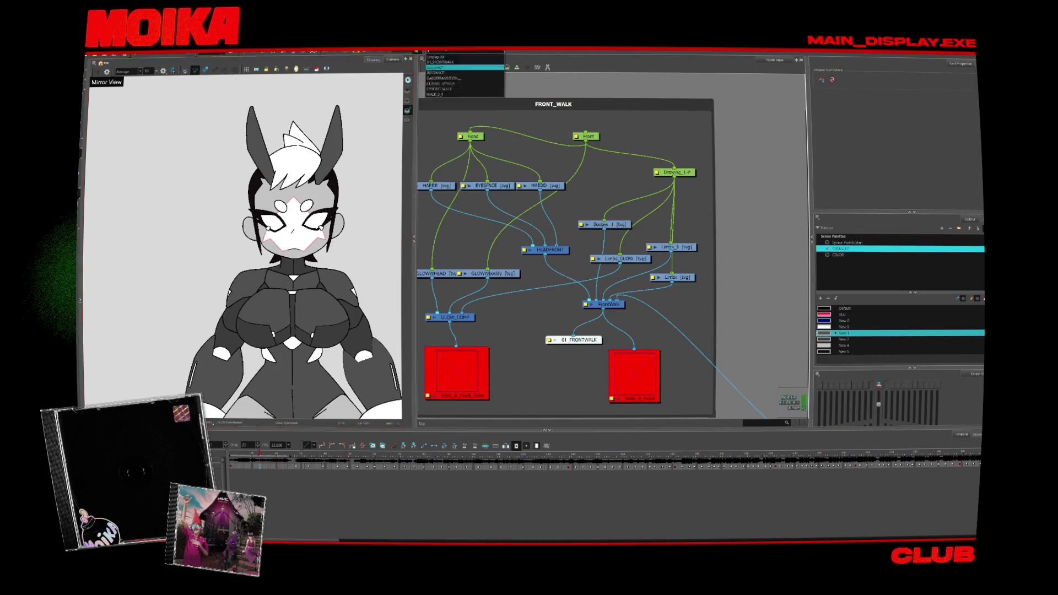
left_click(449, 63)
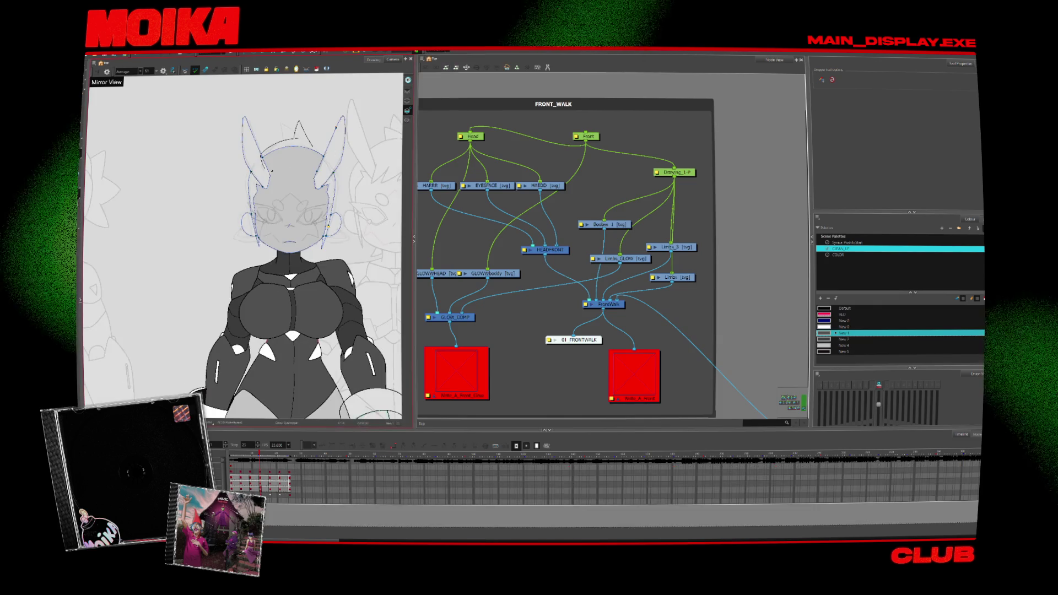
key("alt+i")
left_click(254, 144)
left_click(332, 146)
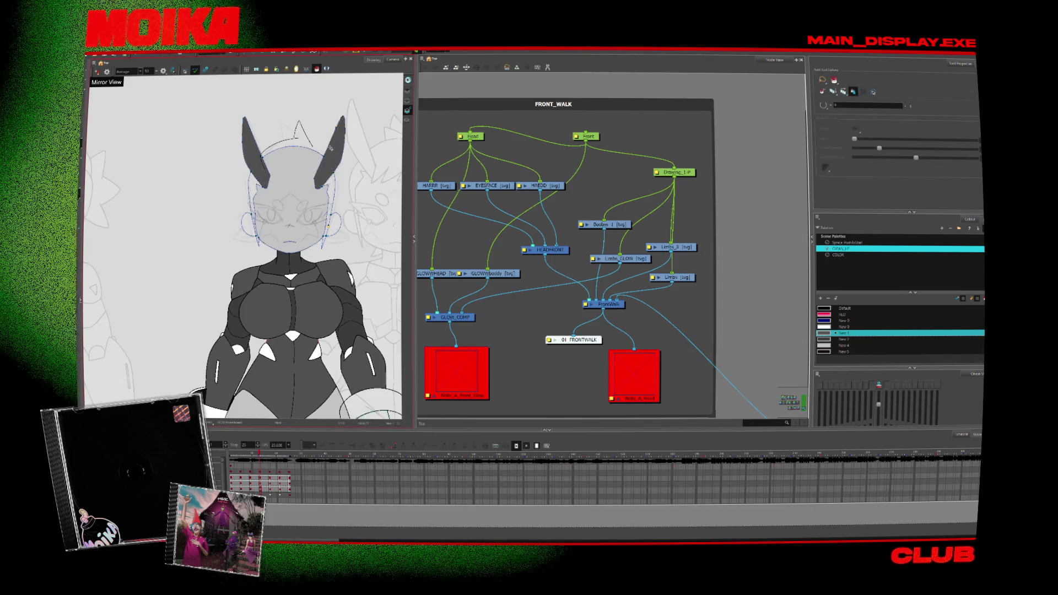
- Play the walk animation from frame 1, choose the New 5 colour, and zoom out
left_click(239, 464)
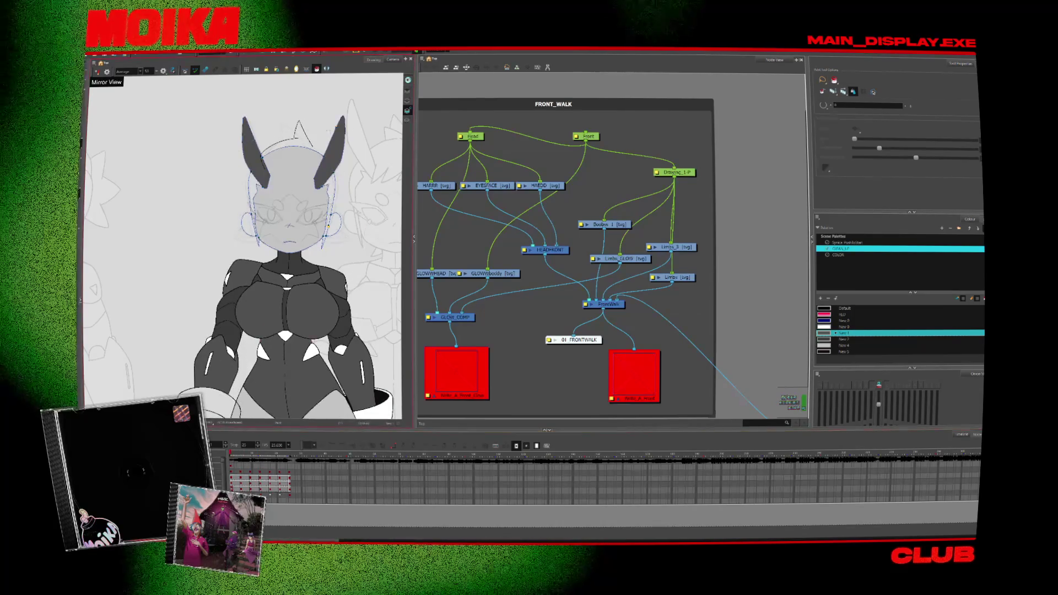
key("Return")
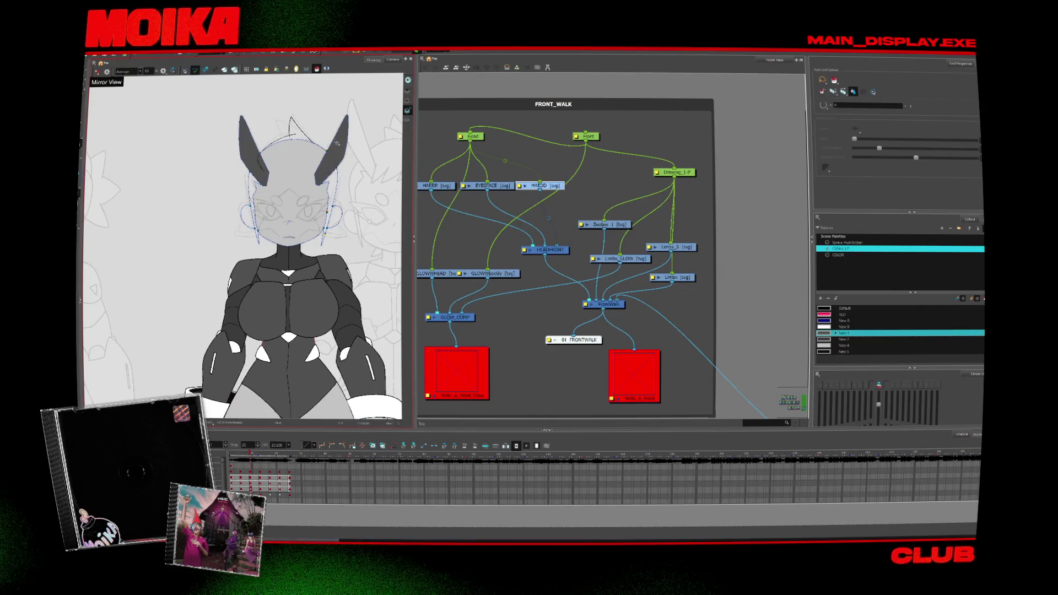
left_click(843, 345)
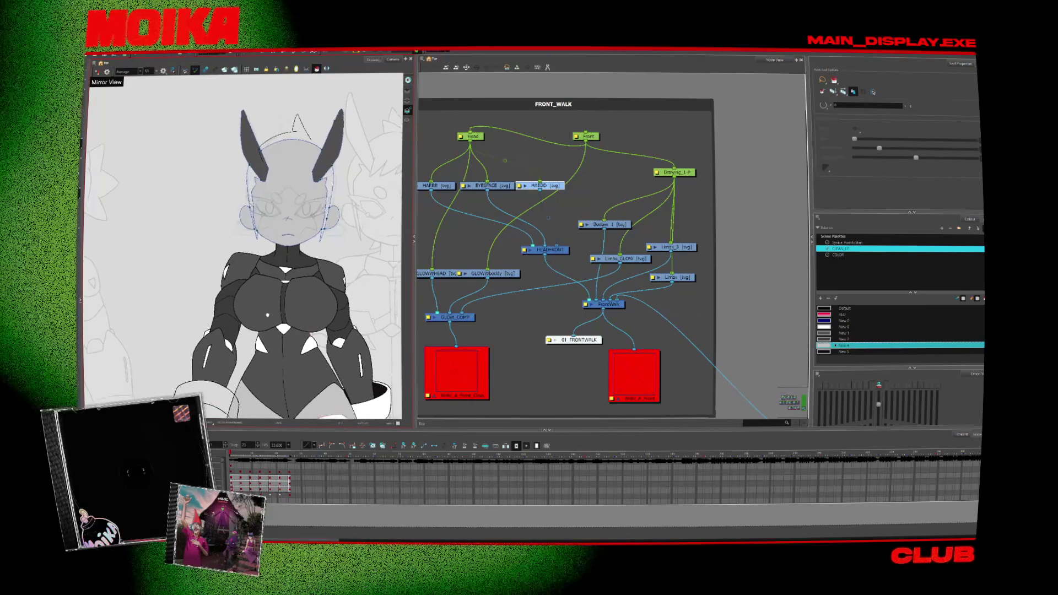
left_click(843, 351)
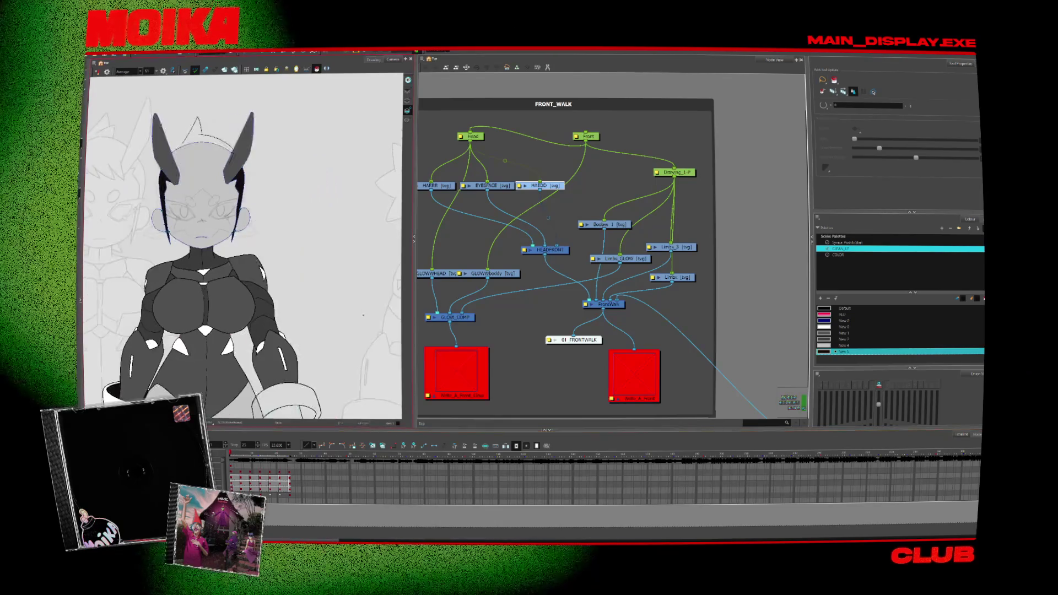
key("alt+z")
scroll(324, 314, "down", 3)
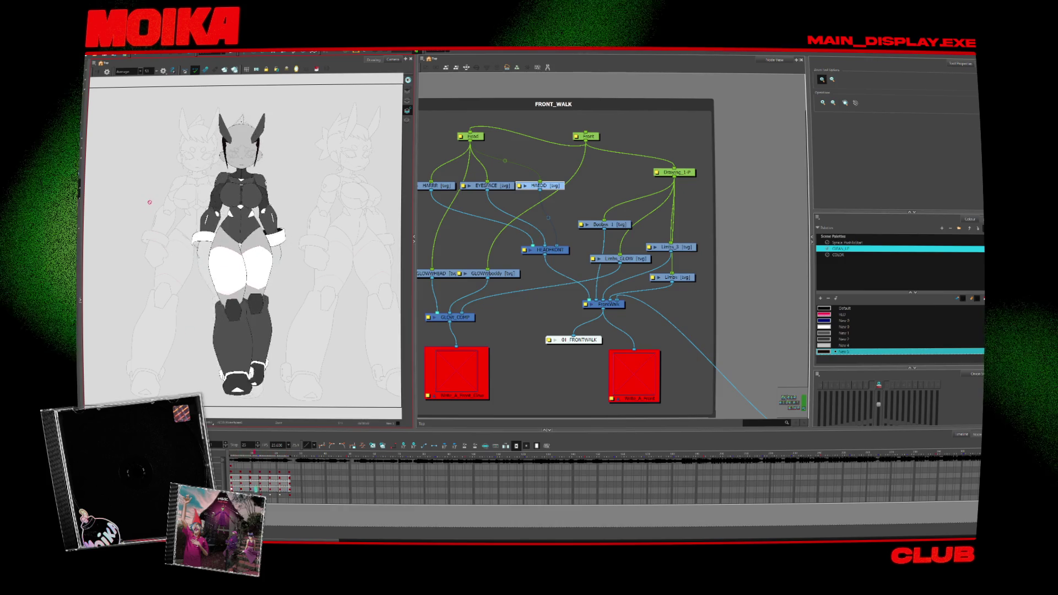
- Zoom in on the head, select the Brush, and choose the CITAN_LP palette
scroll(147, 204, "up", 1)
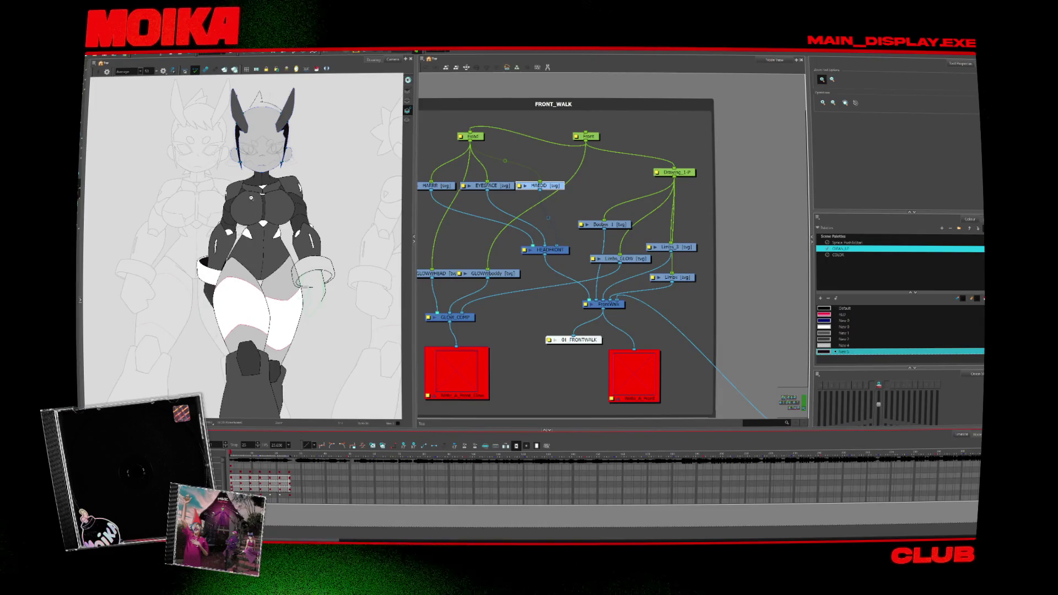
scroll(260, 113, "up", 2)
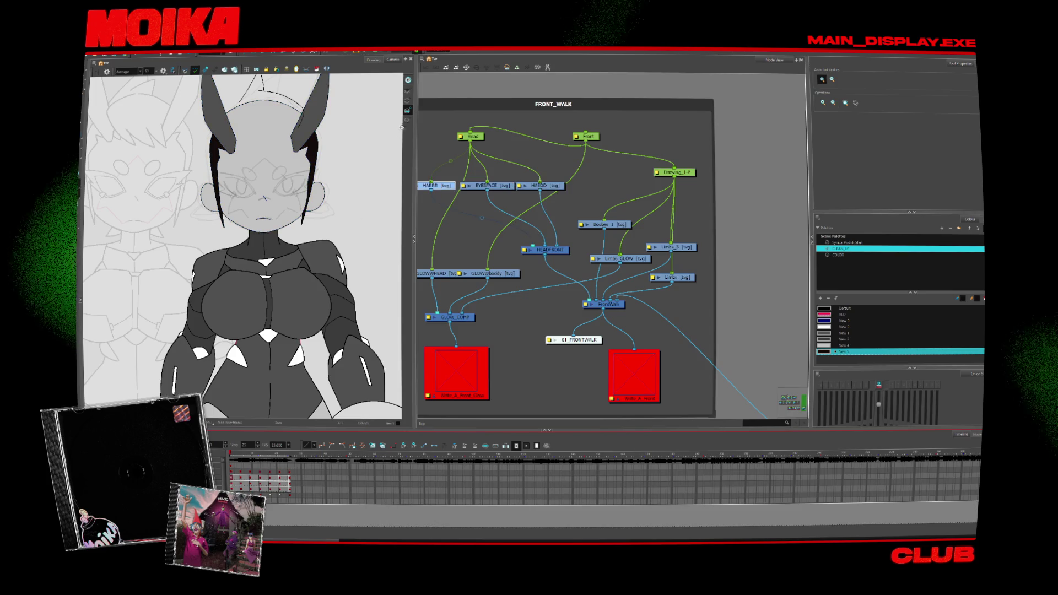
key("alt+b")
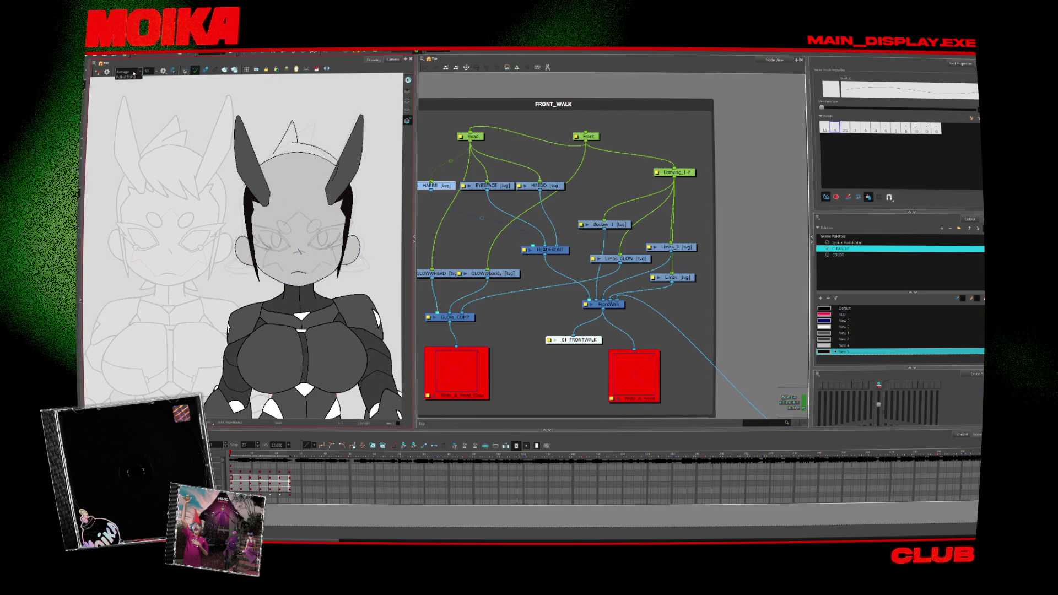
left_click(845, 248)
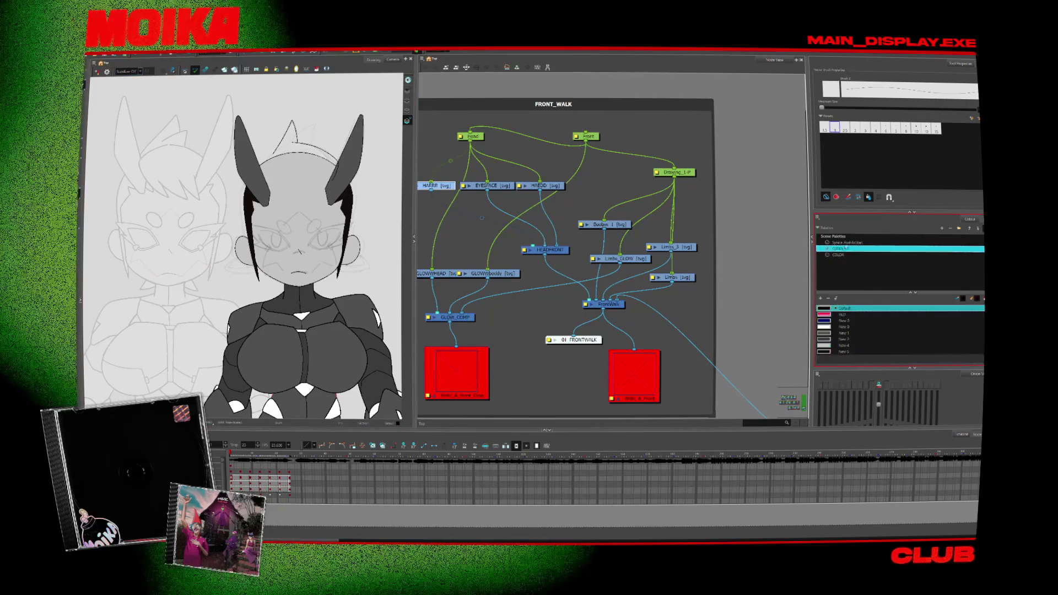
- Show the scene palette's swatches and change the New 5 swatch to blue
left_click(845, 242)
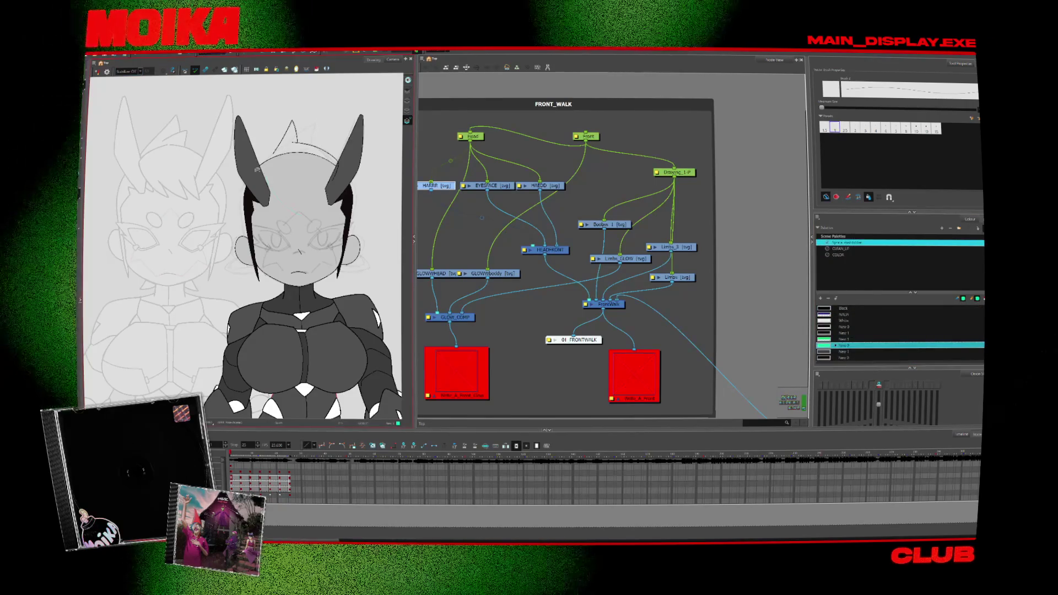
double_click(823, 345)
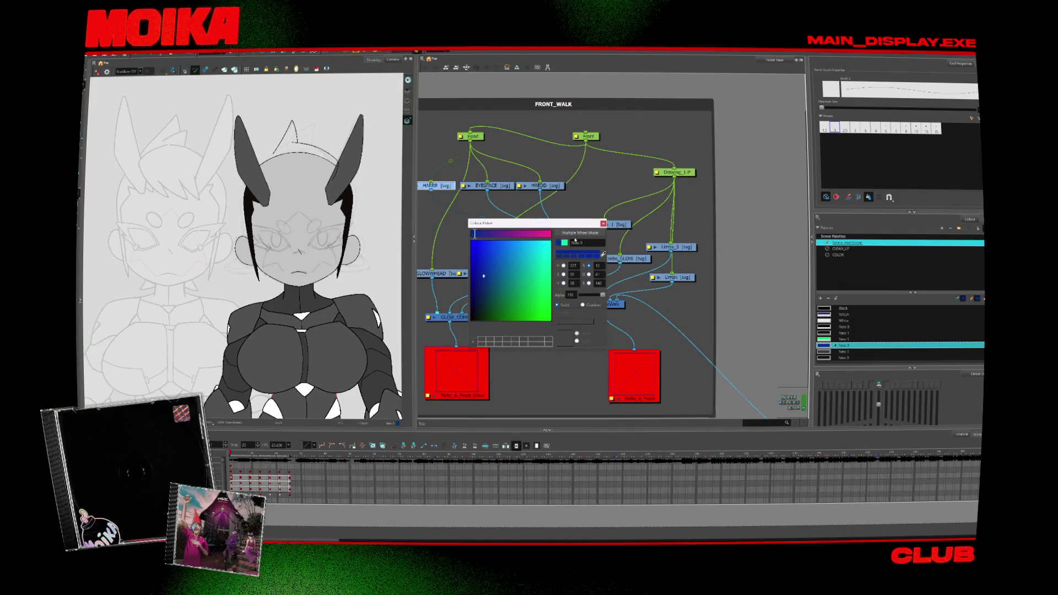
left_click(552, 221)
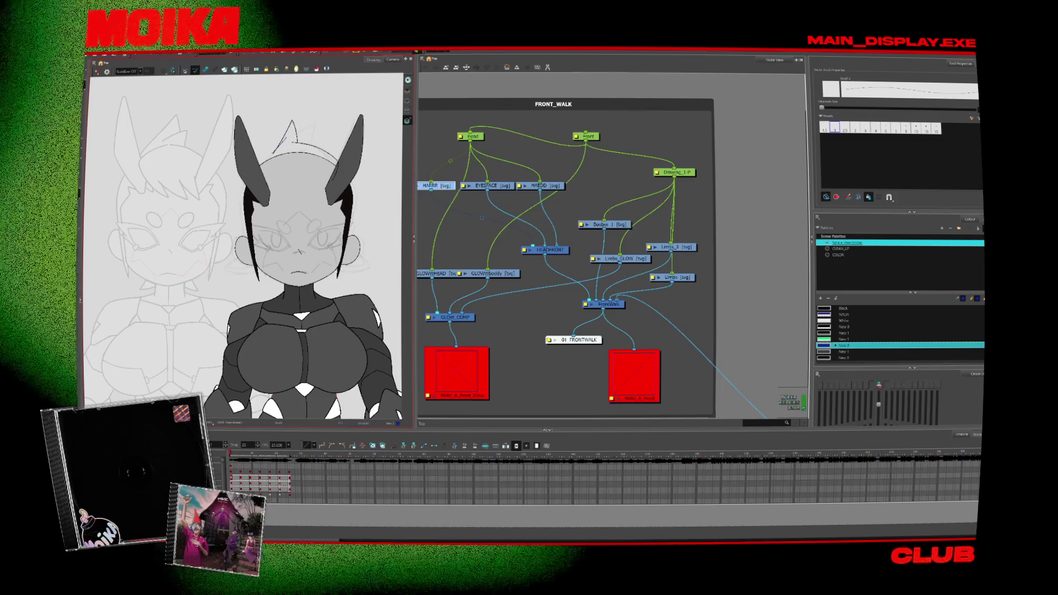
- Sketch blue spiky hair strokes across the crown, then check neighbouring frames with Onion Skin
left_click_drag(306, 141, 320, 129)
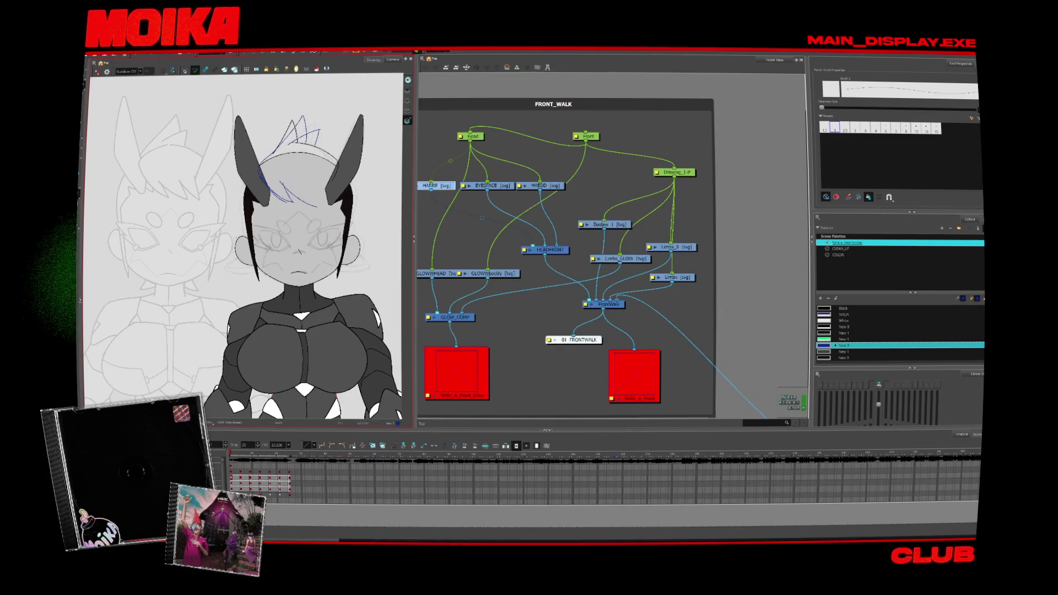
left_click_drag(298, 182, 322, 202)
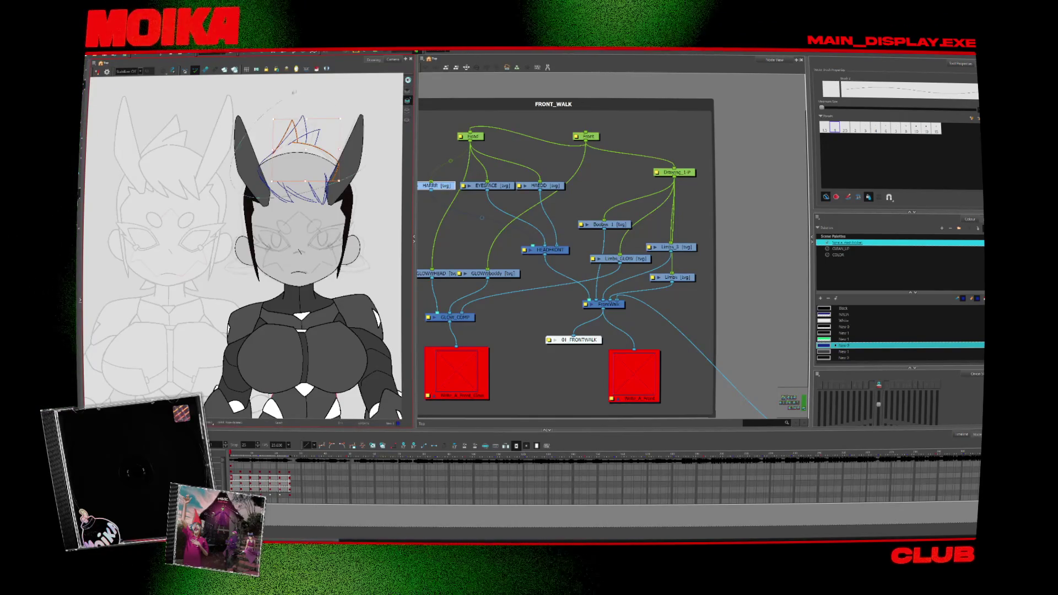
key("period")
key("period")
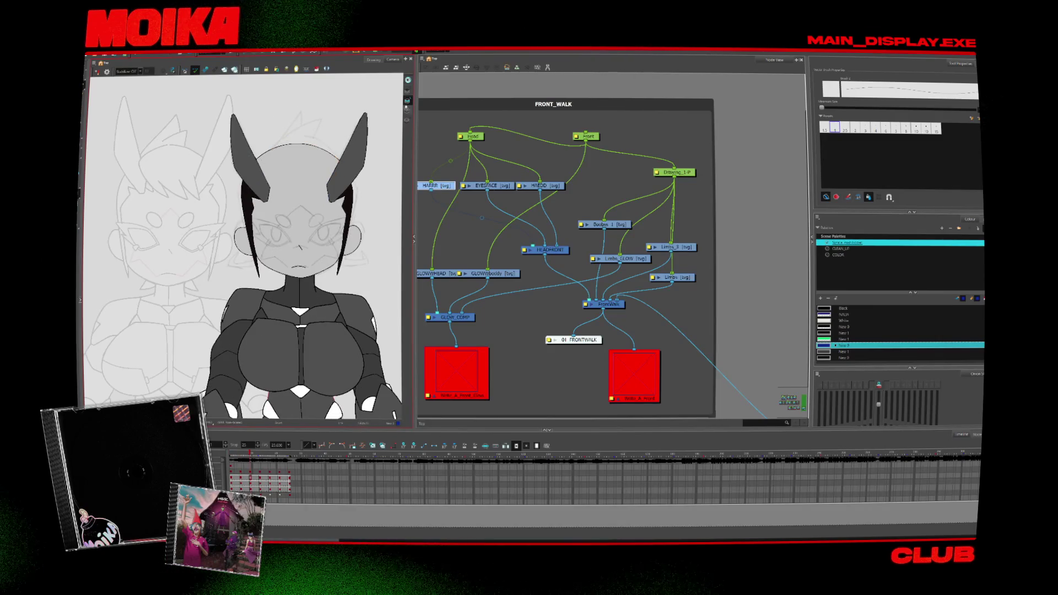
key("comma")
key("comma")
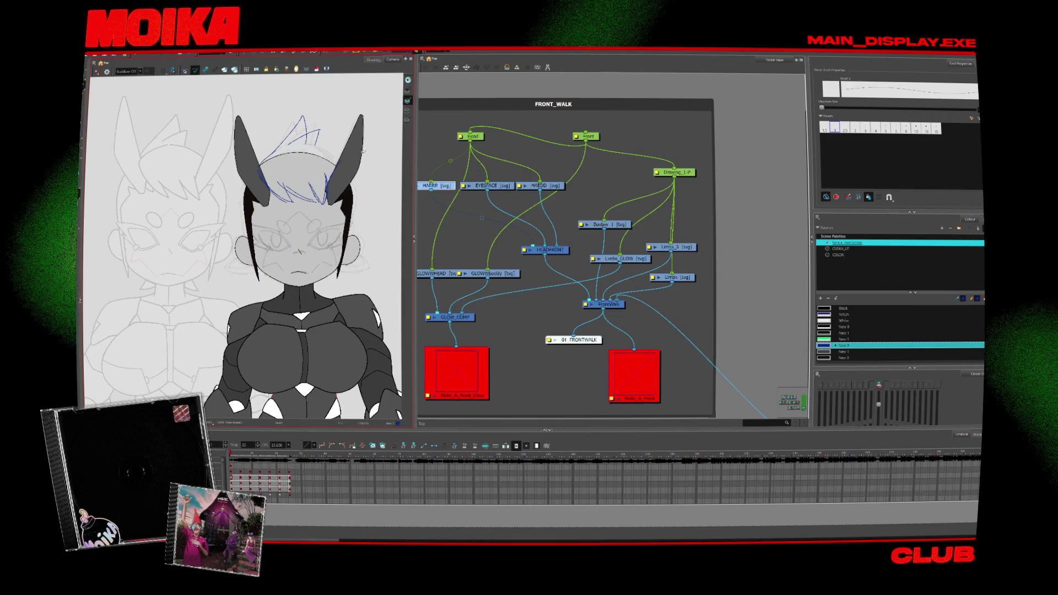
key("alt+o")
left_click(410, 96)
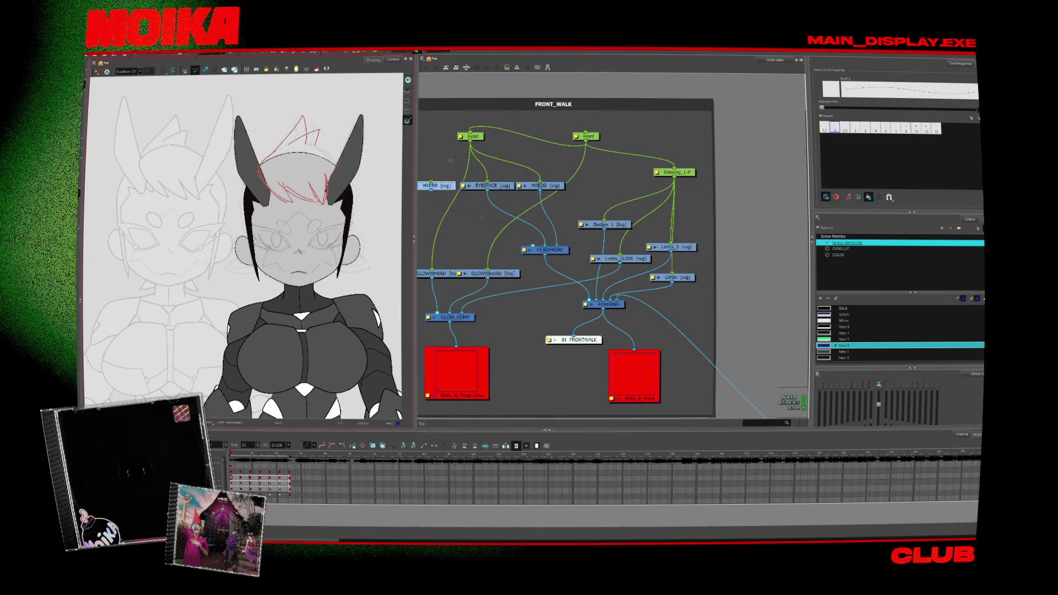
key("period")
key("period")
key("period")
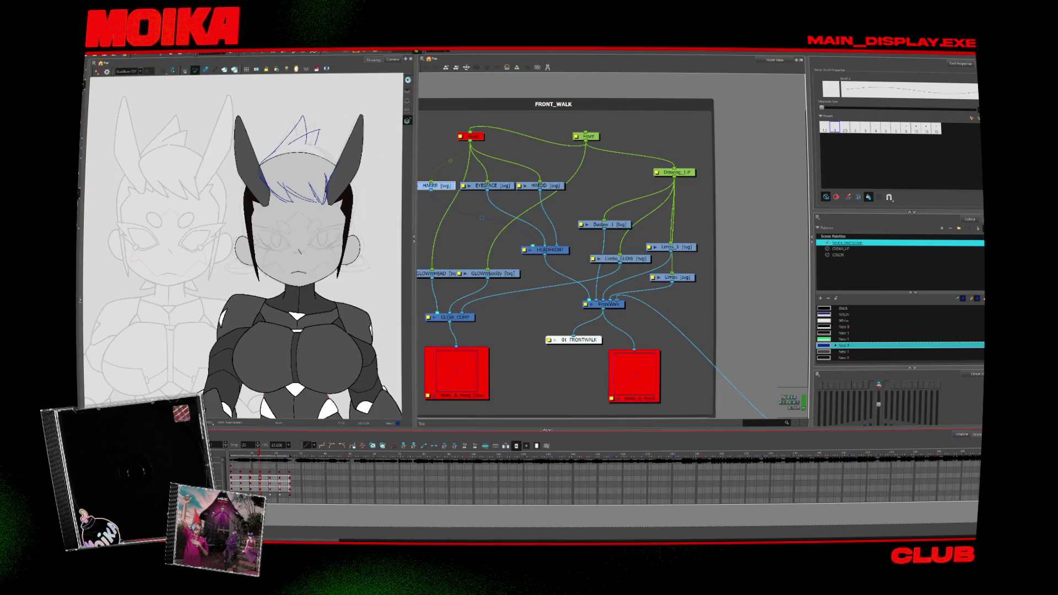
- Fade the coloured character and clear the existing blue hair sketch strokes from the drawing
key("shift+l")
scroll(336, 191, "up", 2)
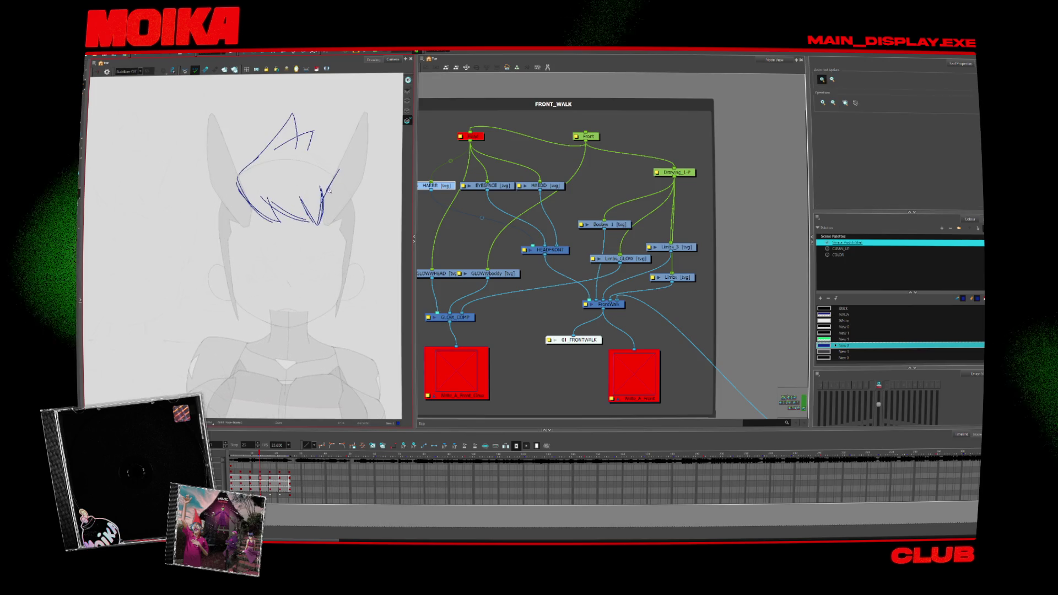
key("alt+b")
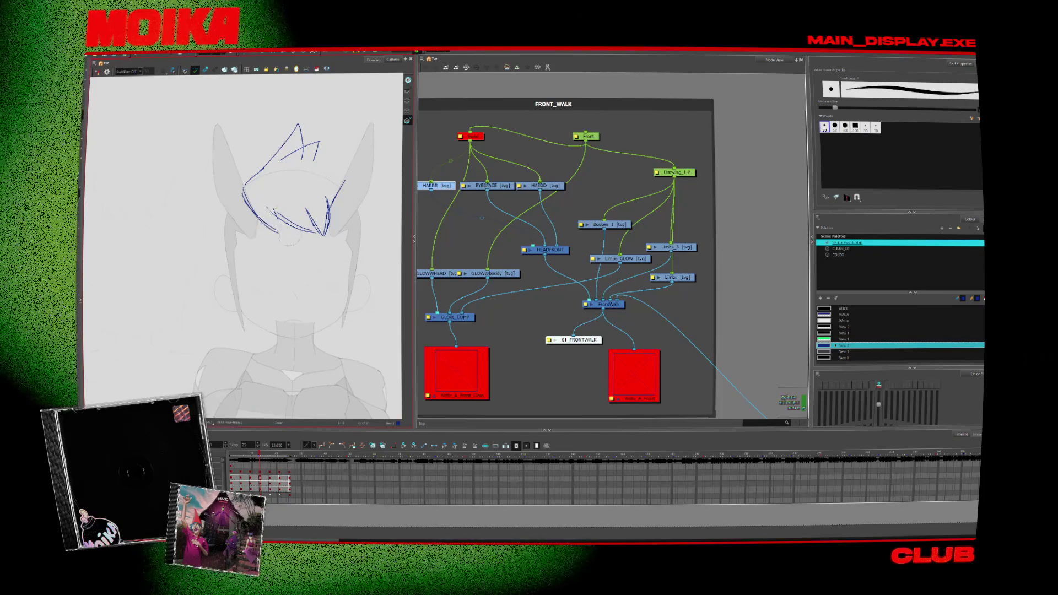
key("alt+/")
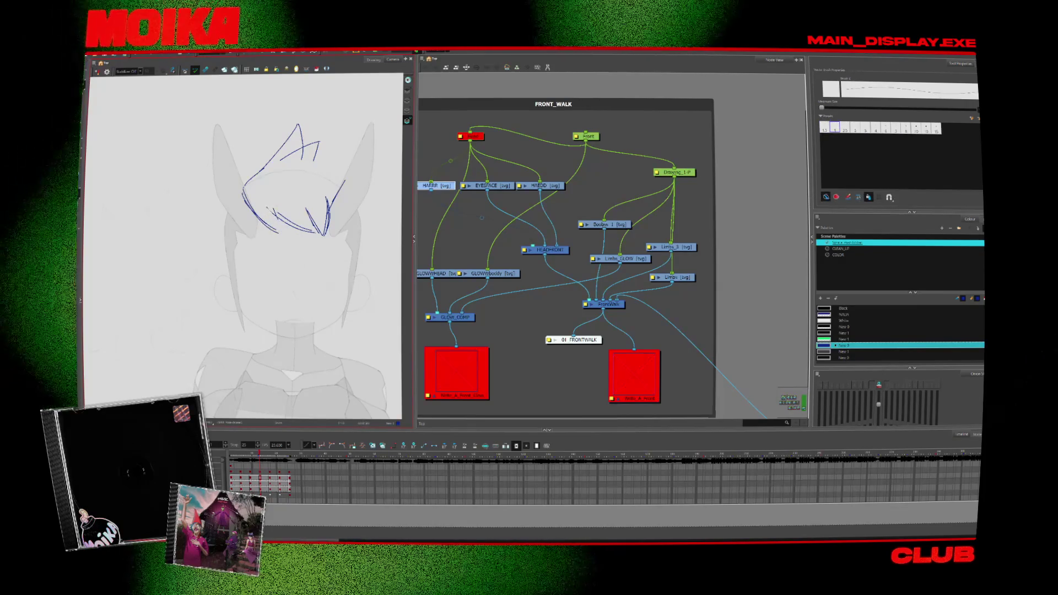
key("ctrl+a")
key("Delete")
- On the next frame, draw a hair stroke at the top right, checking the shape in Mirror View
key("period")
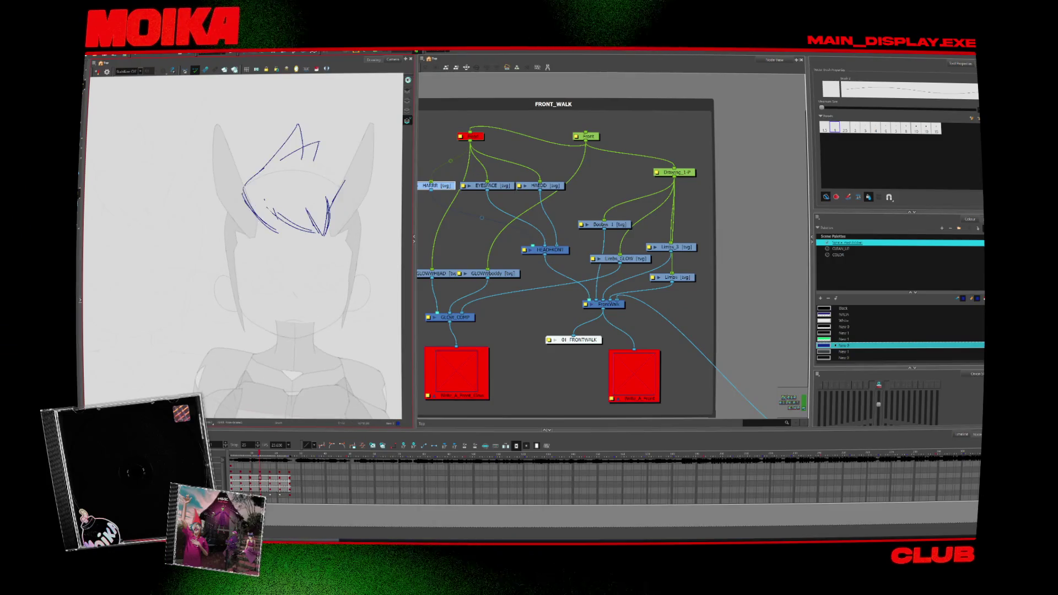
key("4")
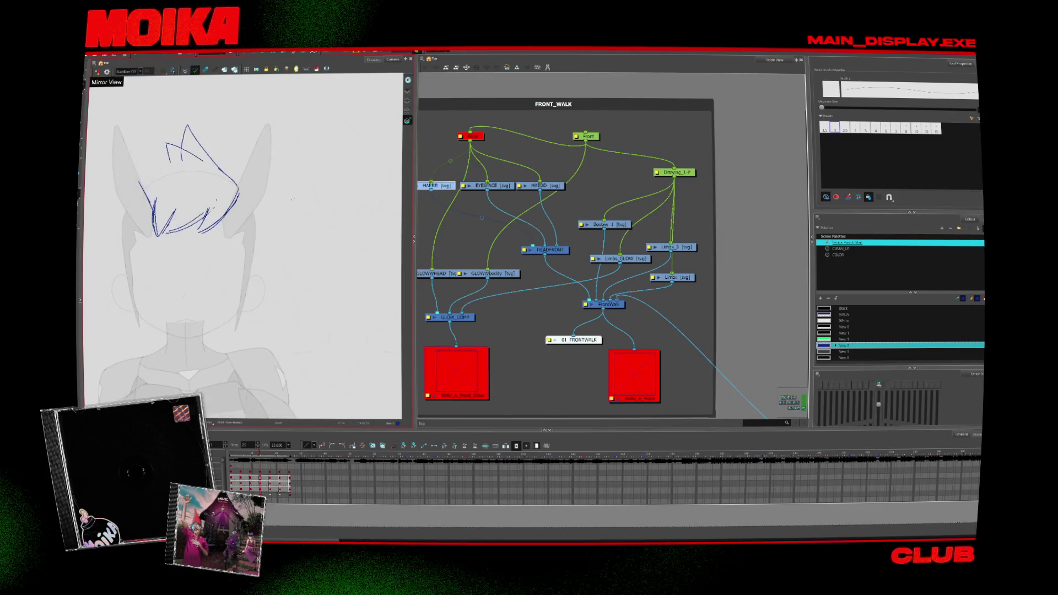
key("alt+b")
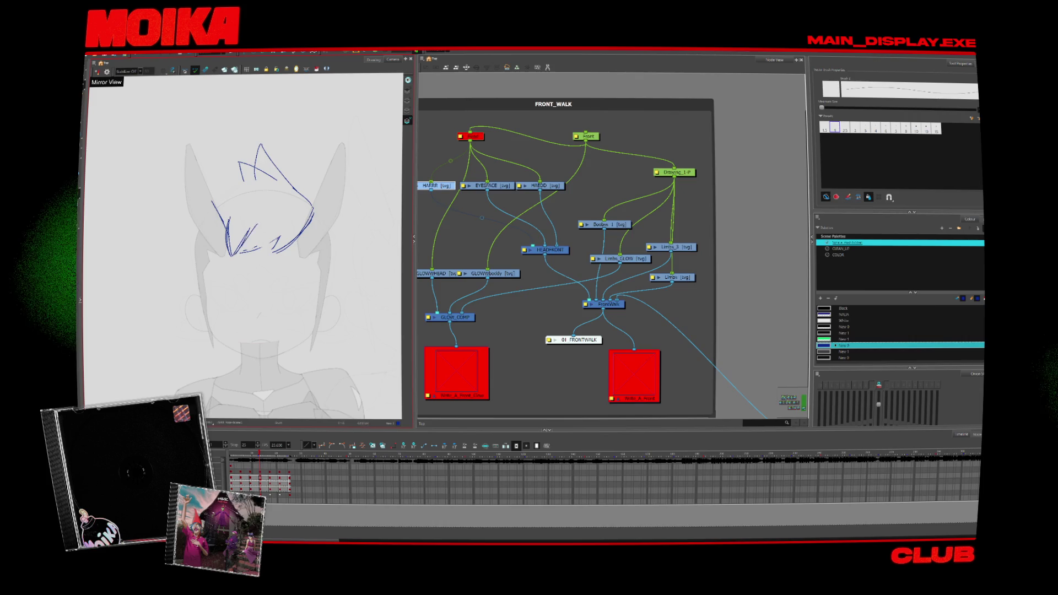
key("4")
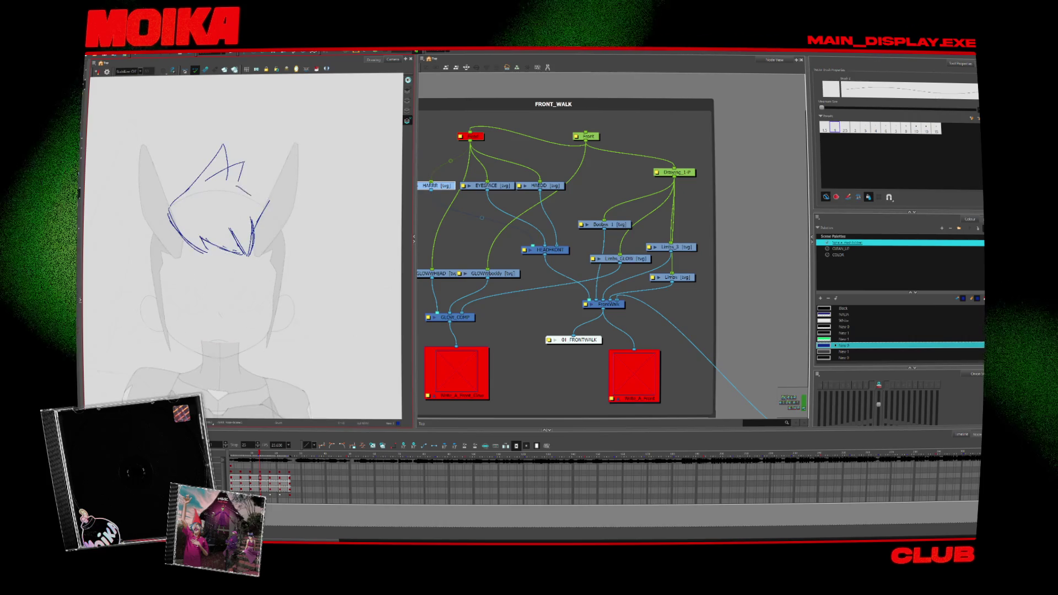
key("4")
left_click_drag(257, 185, 221, 205)
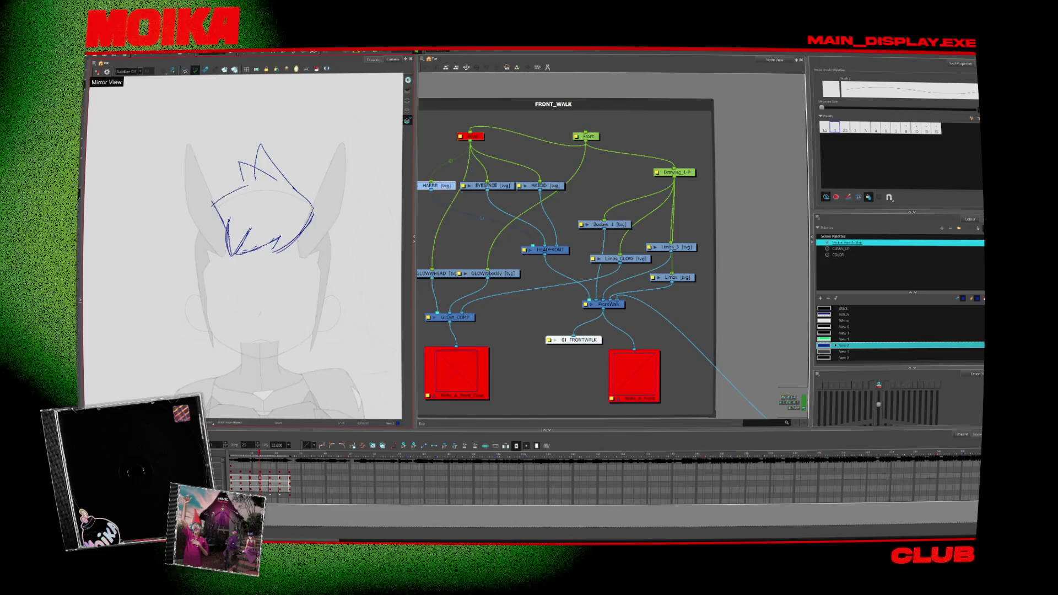
key("4")
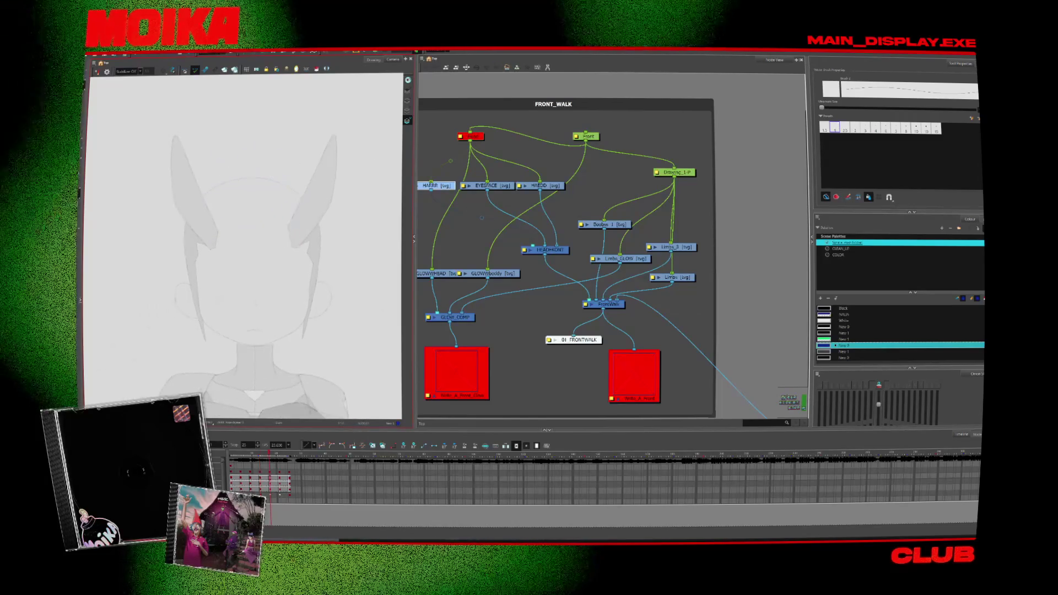
- On the following drawing, start the zigzag fringe with curved and spiky hair strokes over the head
key("period")
mouse_move(206, 211)
left_mouse_down()
mouse_move(236, 243)
mouse_move(271, 249)
left_mouse_up()
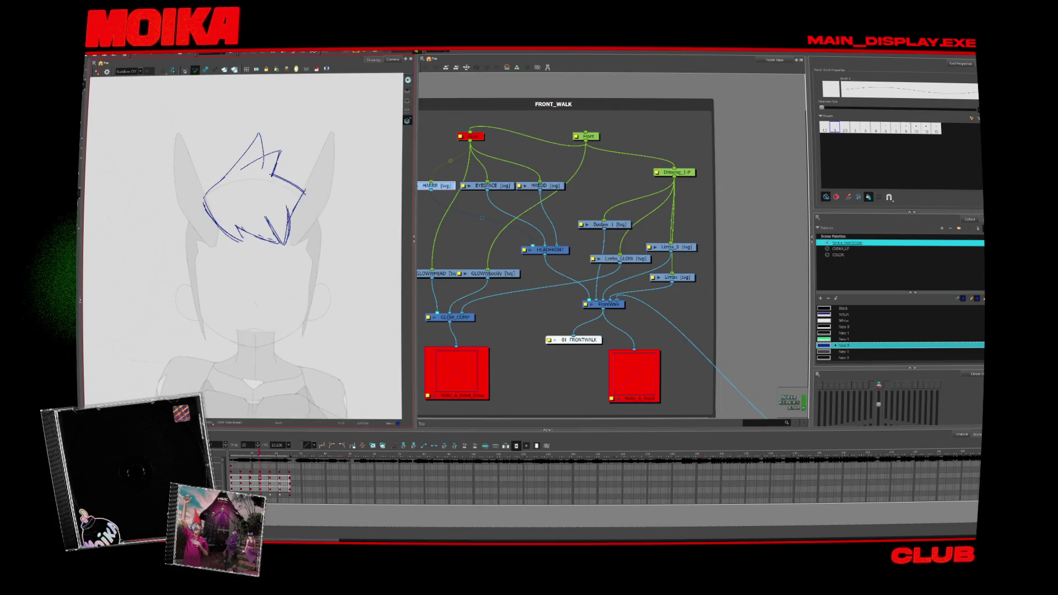
left_click(262, 223)
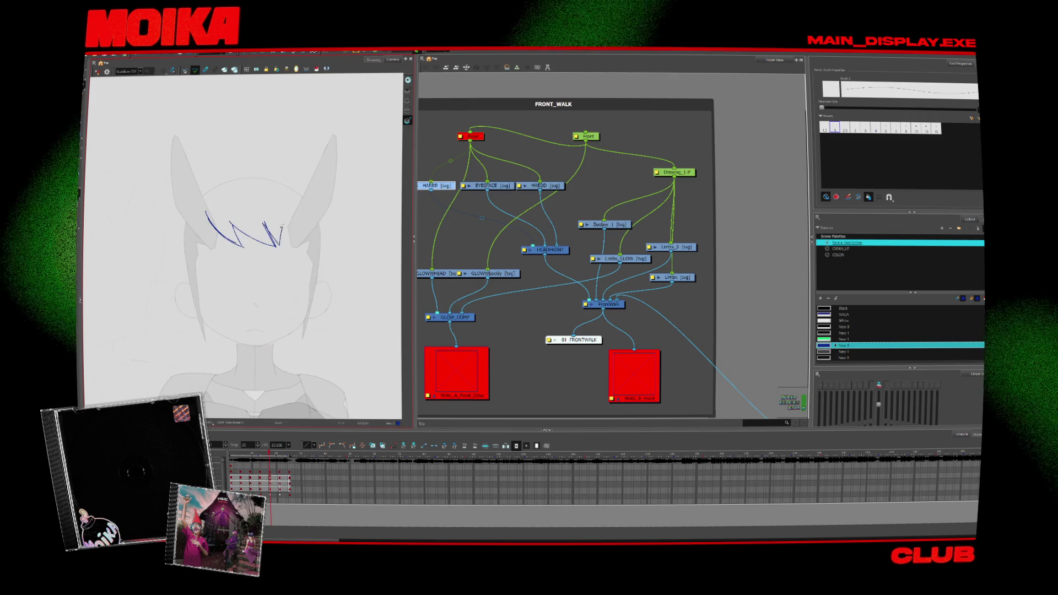
left_click_drag(205, 199, 259, 133)
left_click_drag(270, 173, 305, 191)
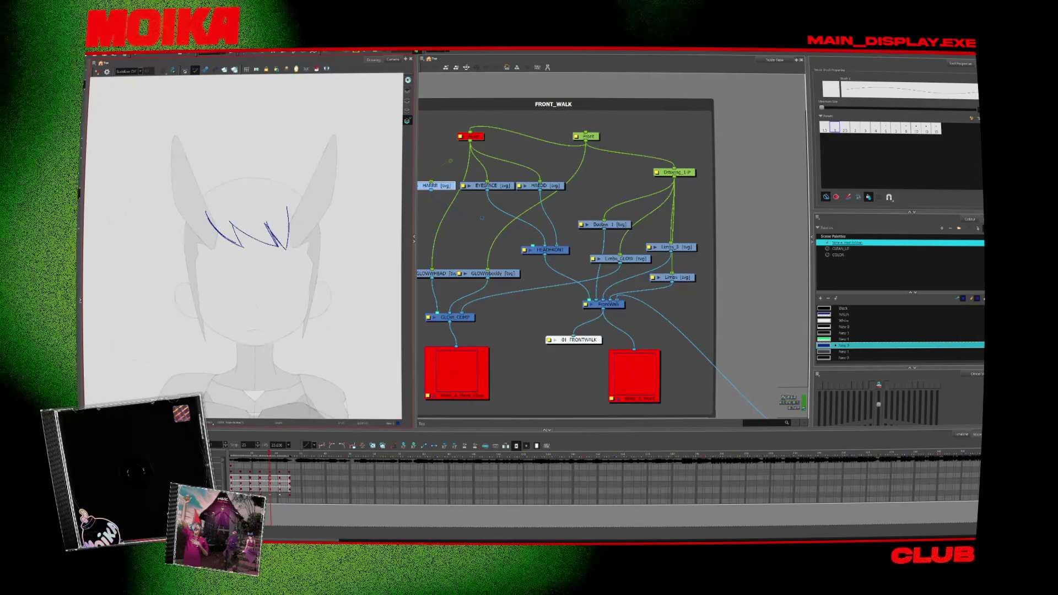
key("alt+b")
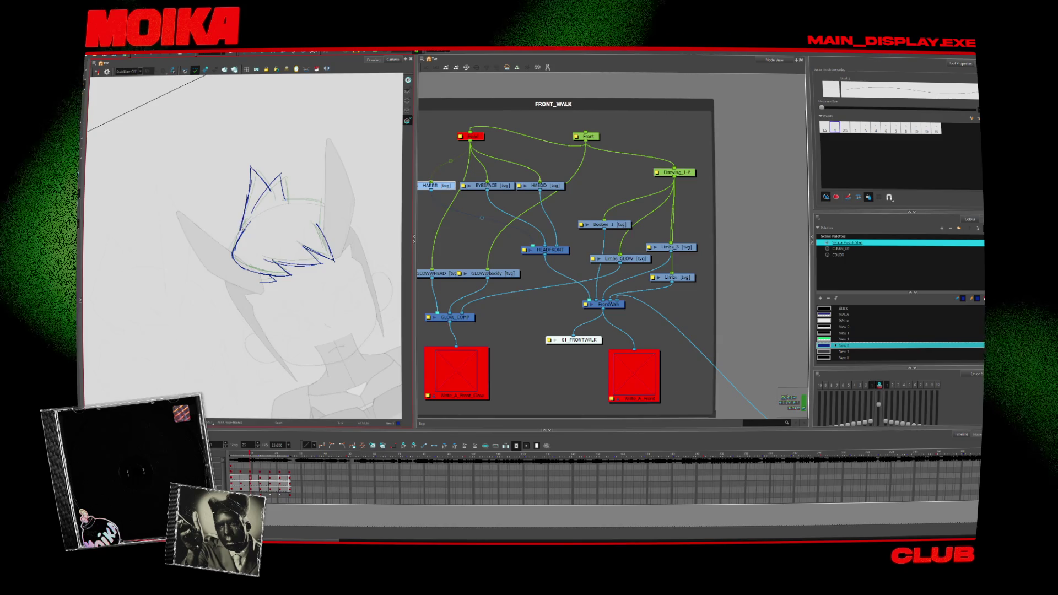
- Rotate and level the canvas, check the hair in Mirror View, then pan and advance one frame
mouse_move(286, 165)
left_mouse_down()
mouse_move(330, 209)
mouse_move(341, 259)
mouse_move(331, 303)
left_mouse_up()
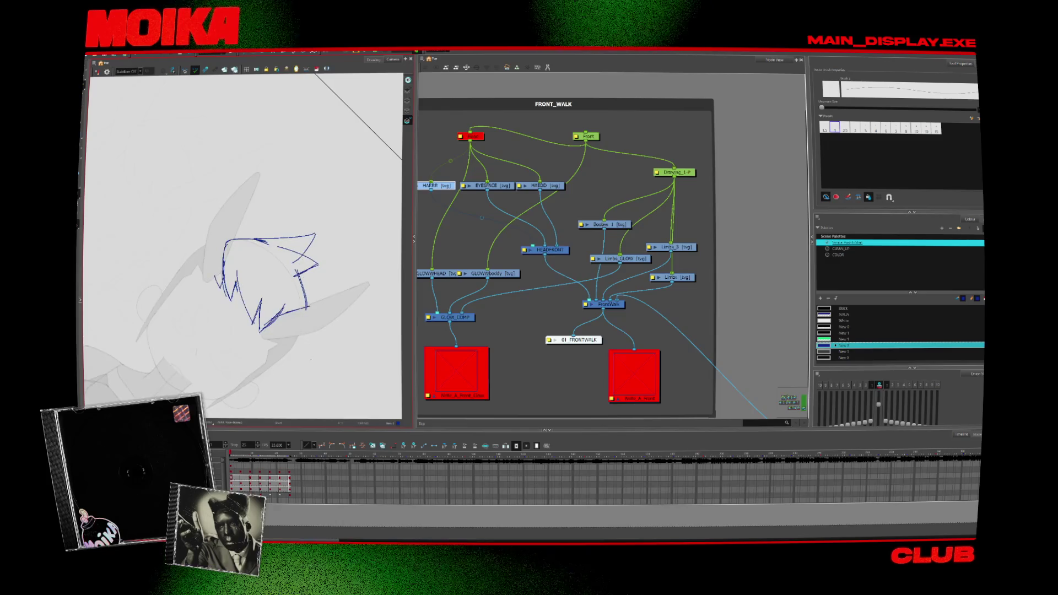
key("shift+x")
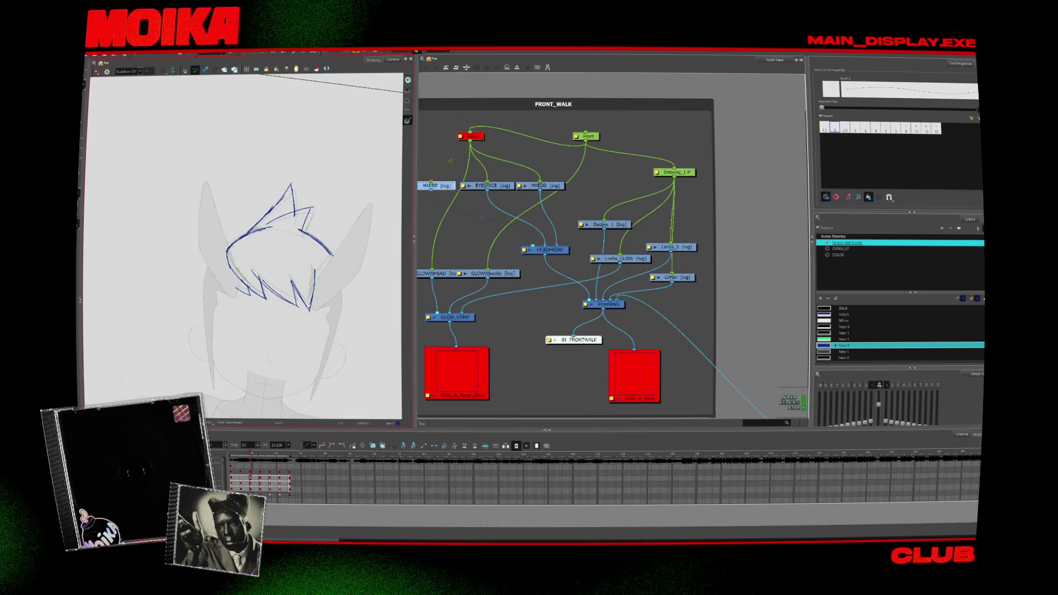
key("alt+b")
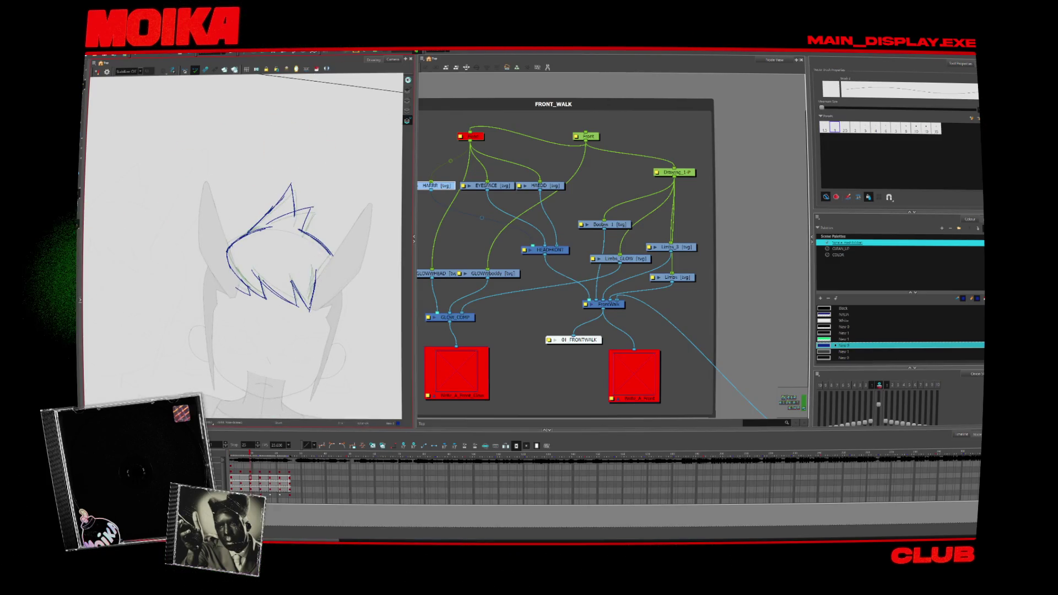
key("4")
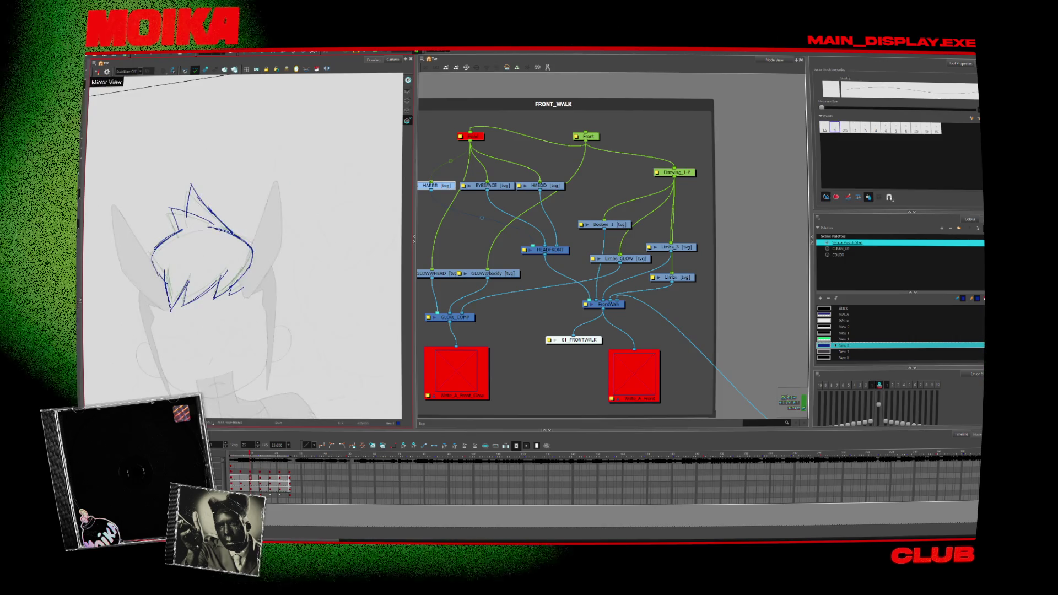
key("4")
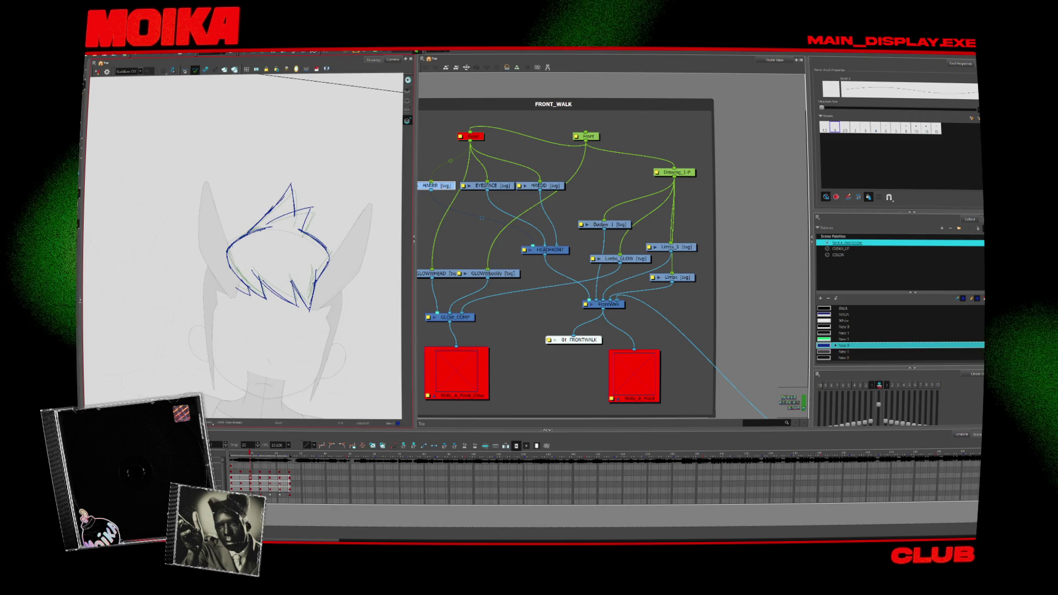
left_click_drag(320, 316, 339, 316)
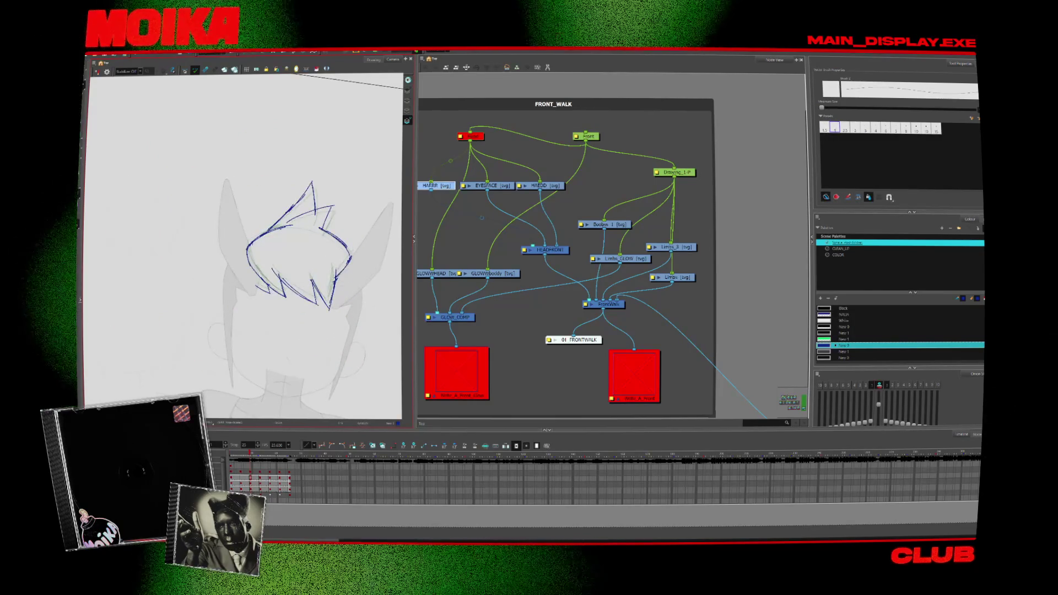
key("period")
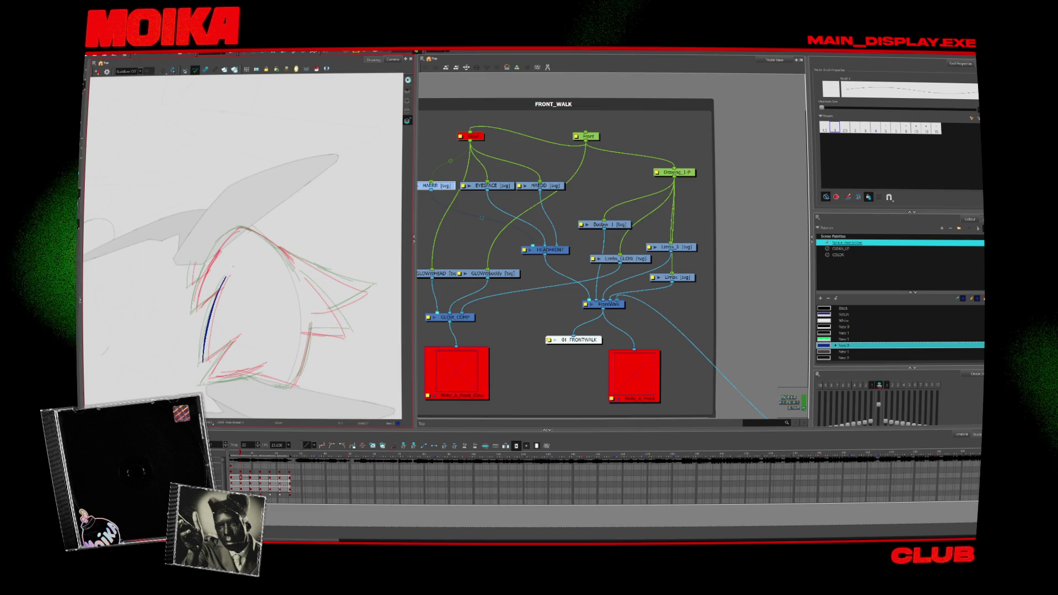
- Draw the zigzag fringe, the left side of the hair, and the top of the head with the rotated, mirrored view
mouse_move(208, 263)
left_mouse_down()
mouse_move(194, 311)
mouse_move(224, 280)
left_mouse_up()
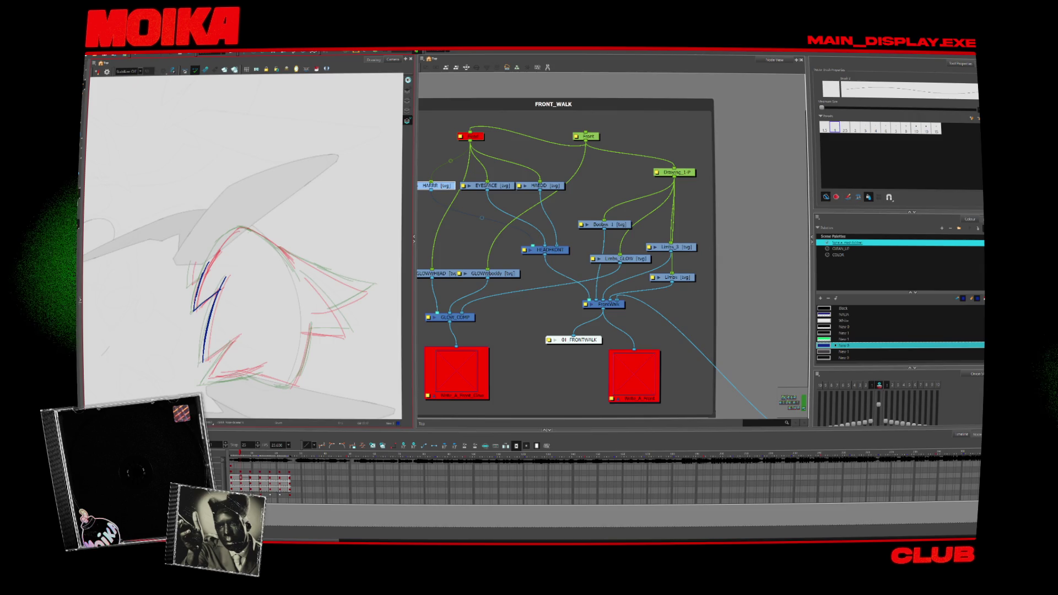
left_click_drag(238, 337, 203, 383)
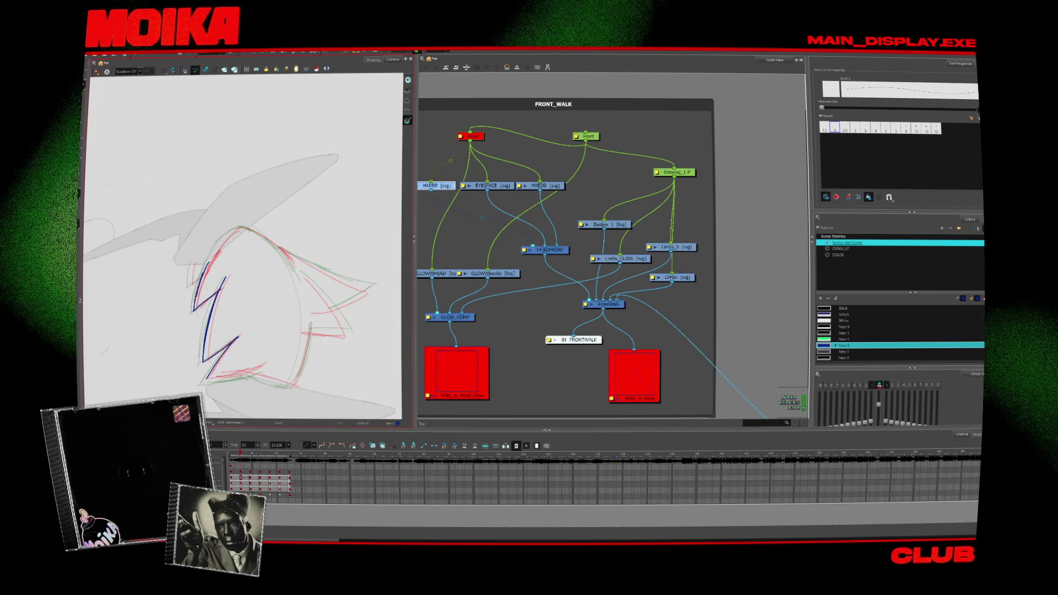
key("c")
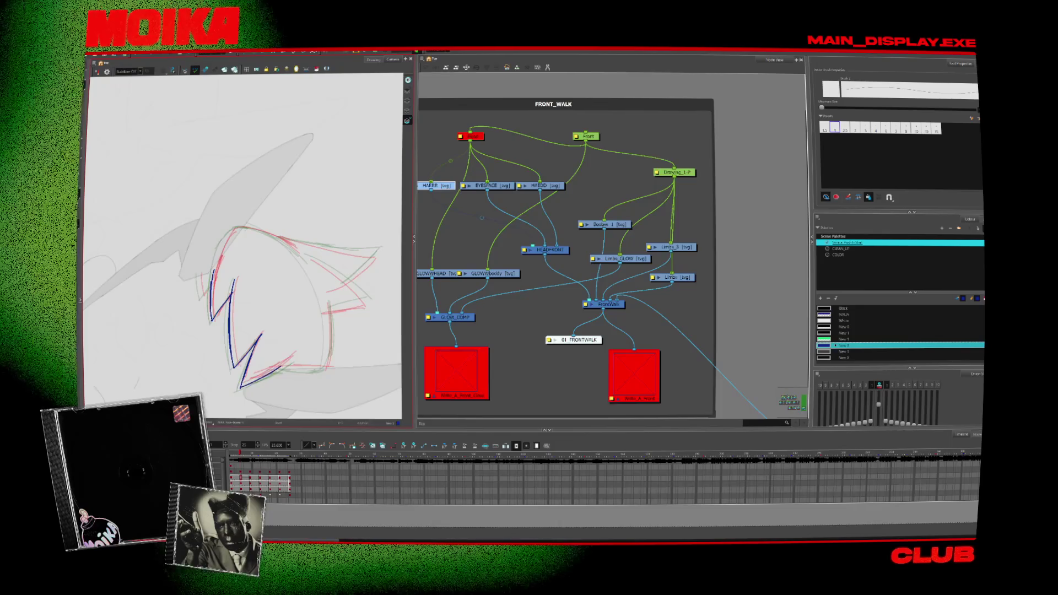
key("4")
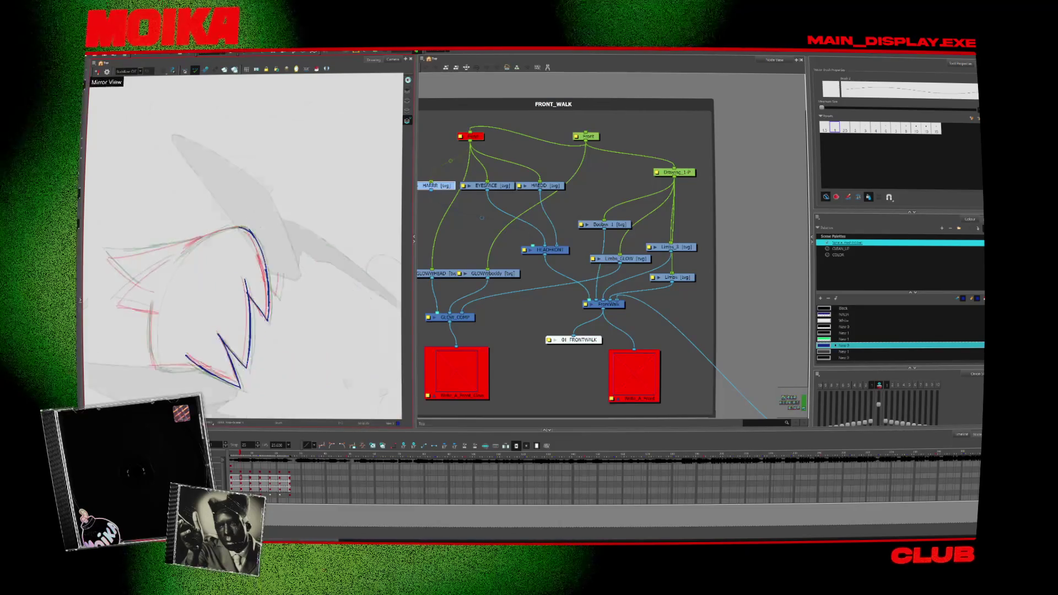
left_click_drag(201, 241, 238, 227)
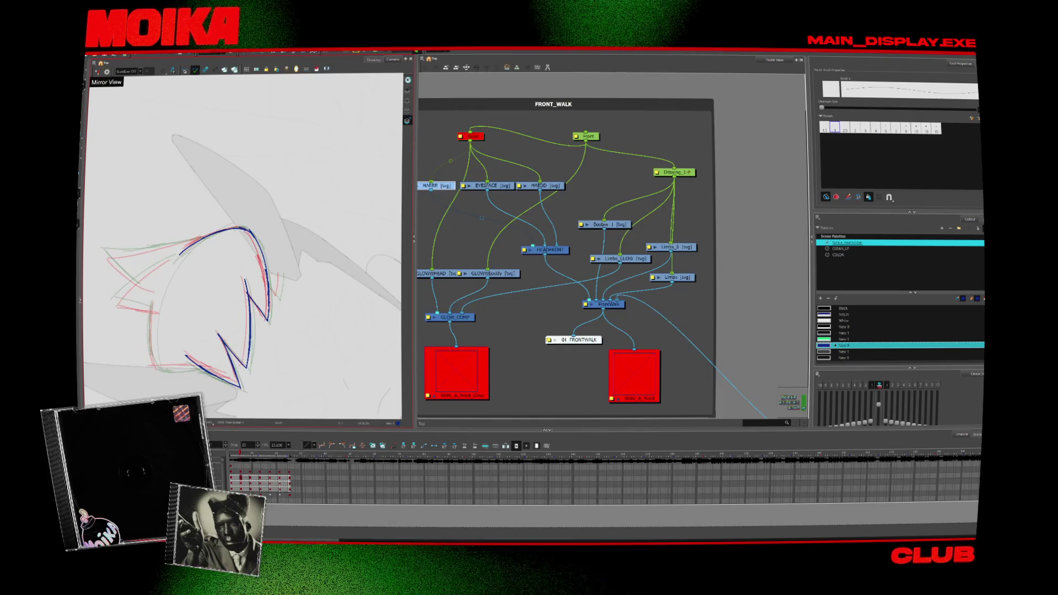
left_click_drag(153, 301, 150, 309)
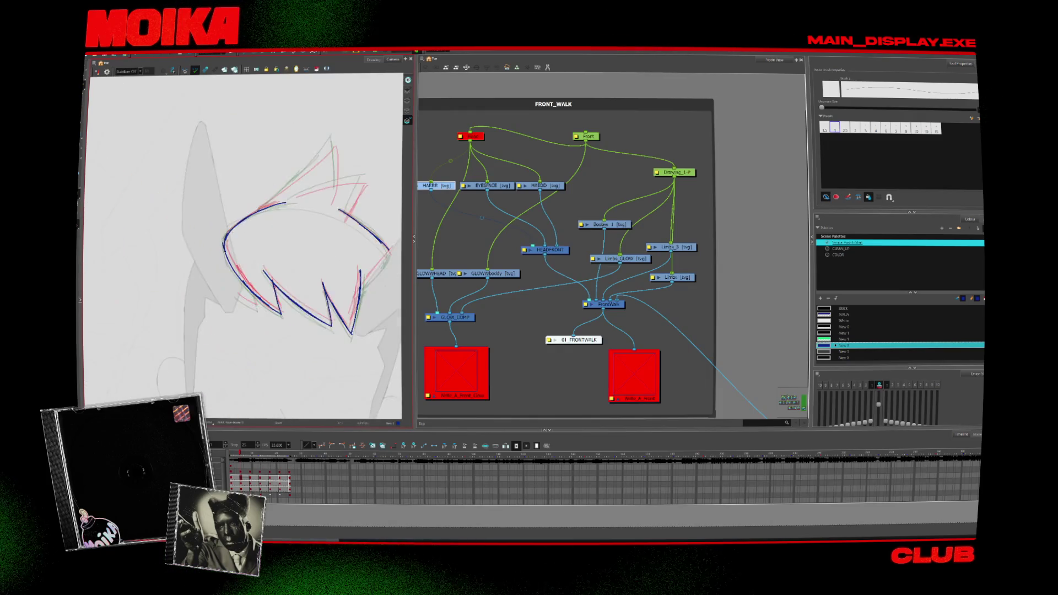
key("4")
- Compare neighbouring hair drawings, then add a stroke down the right side of the hair
key("period")
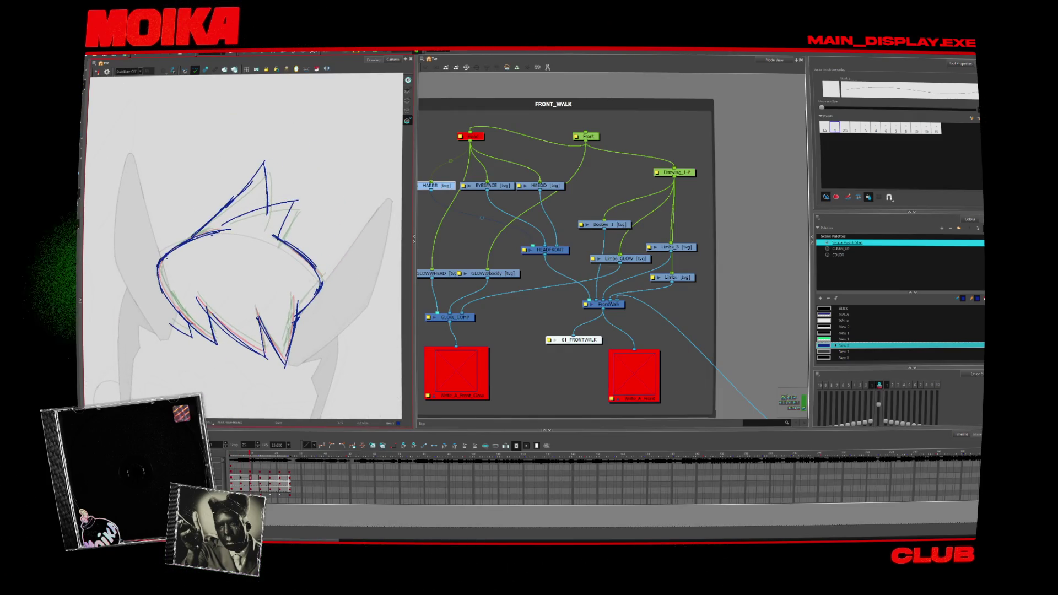
key("comma")
key("period")
key("comma")
left_click_drag(321, 274, 294, 312)
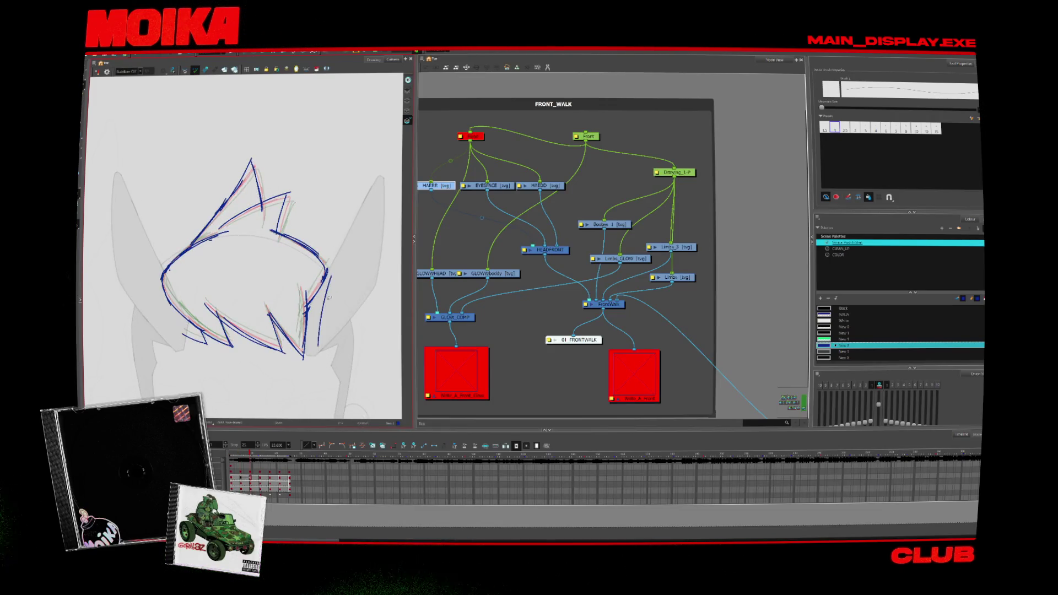
- Zoom out until the full walking character and its camera frame fit in the viewer
key("alt+z")
left_click(318, 351, "alt")
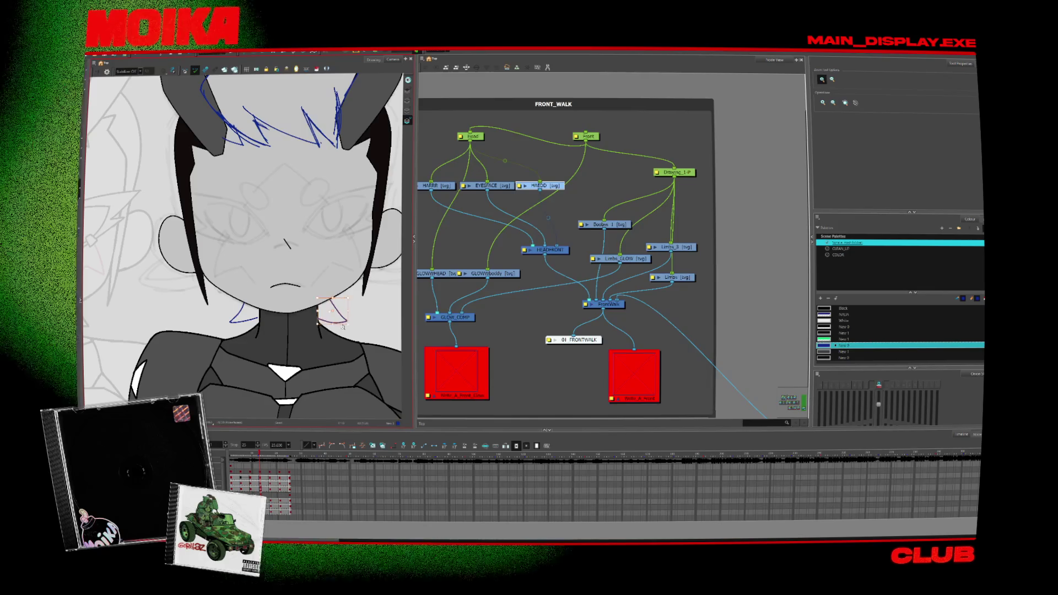
scroll(343, 345, "down", 6)
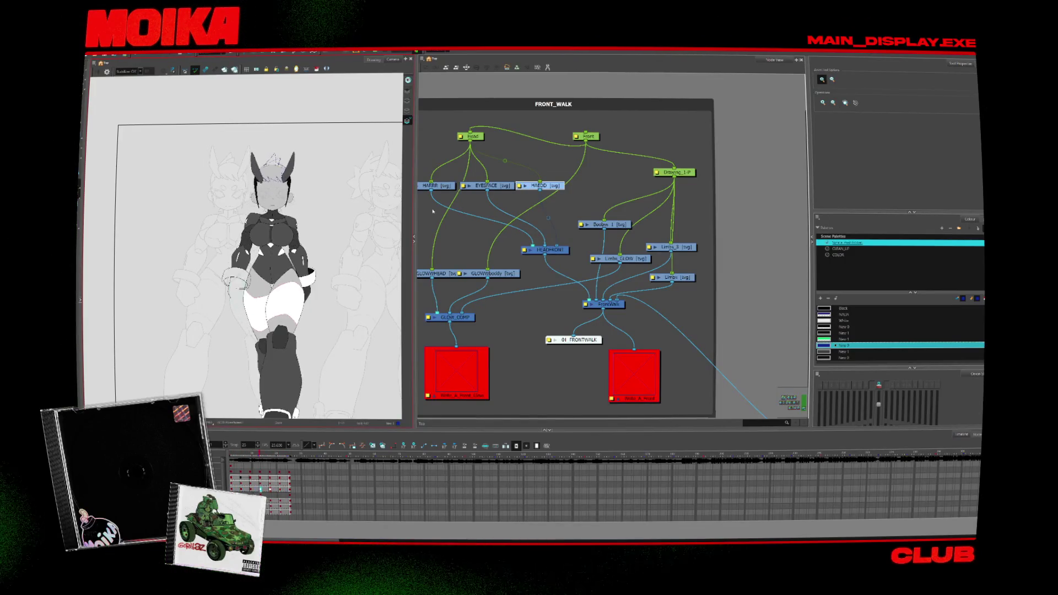
left_click(417, 244)
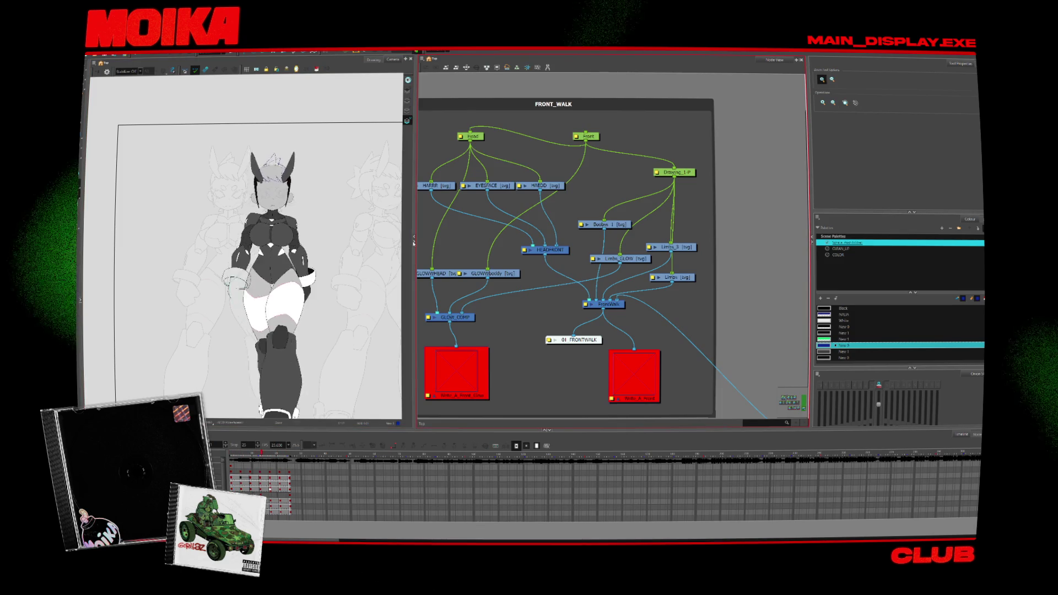
- Widen the drawing view over the Node View and zoom out on the walking figure
left_click_drag(413, 241, 807, 240)
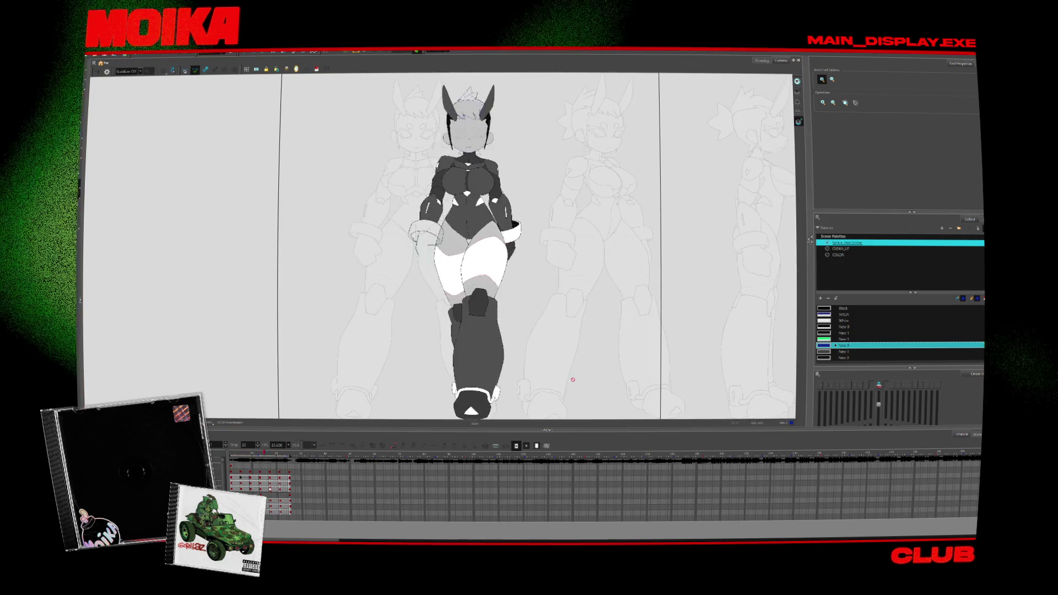
scroll(217, 368, "down", 1)
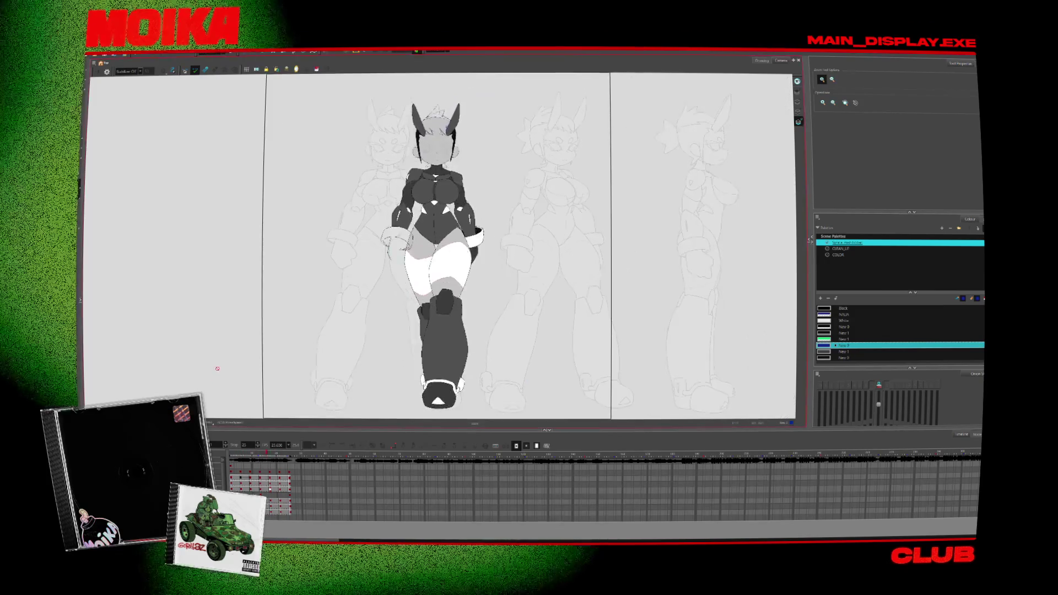